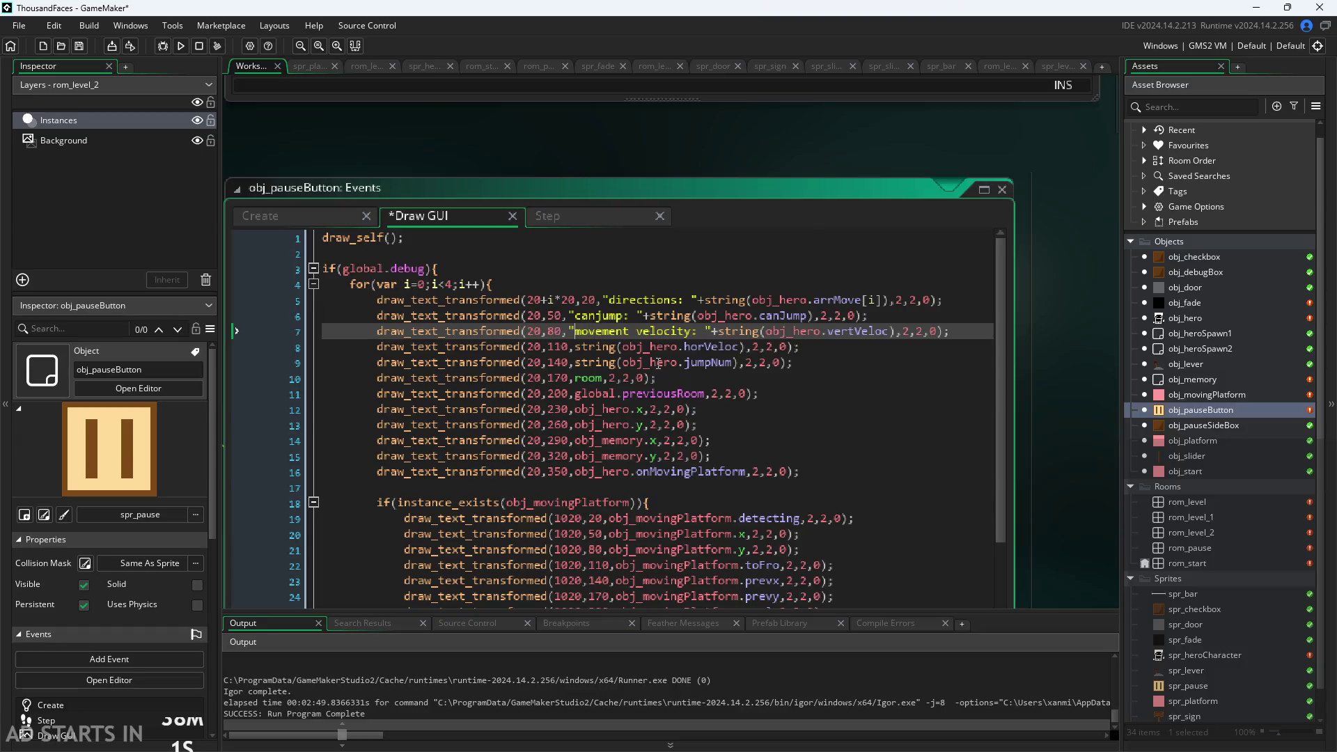
Insert 'horizontal ' before 'movement velocity:' on line 7 of the Draw GUI code, fixing the typo
text(horixzontal)
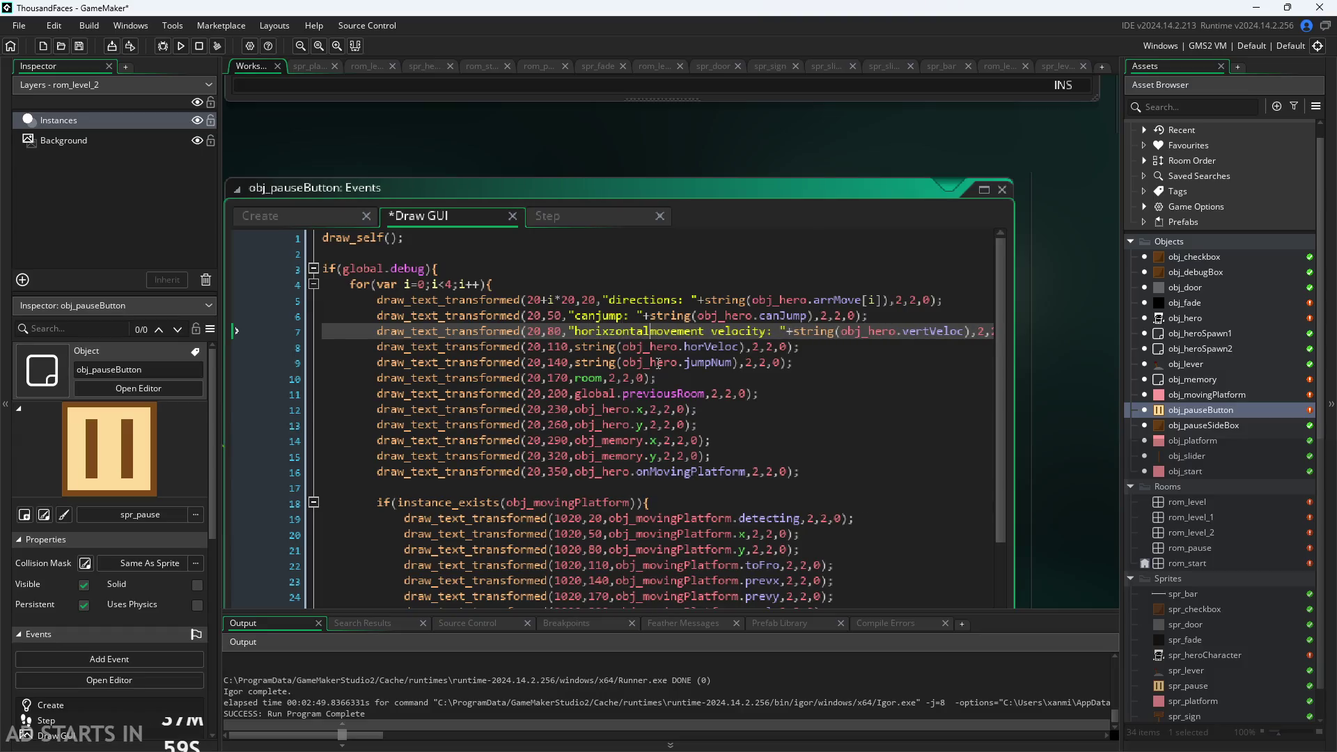
key(Left)
key(Left)
key(Left)
key(Delete)
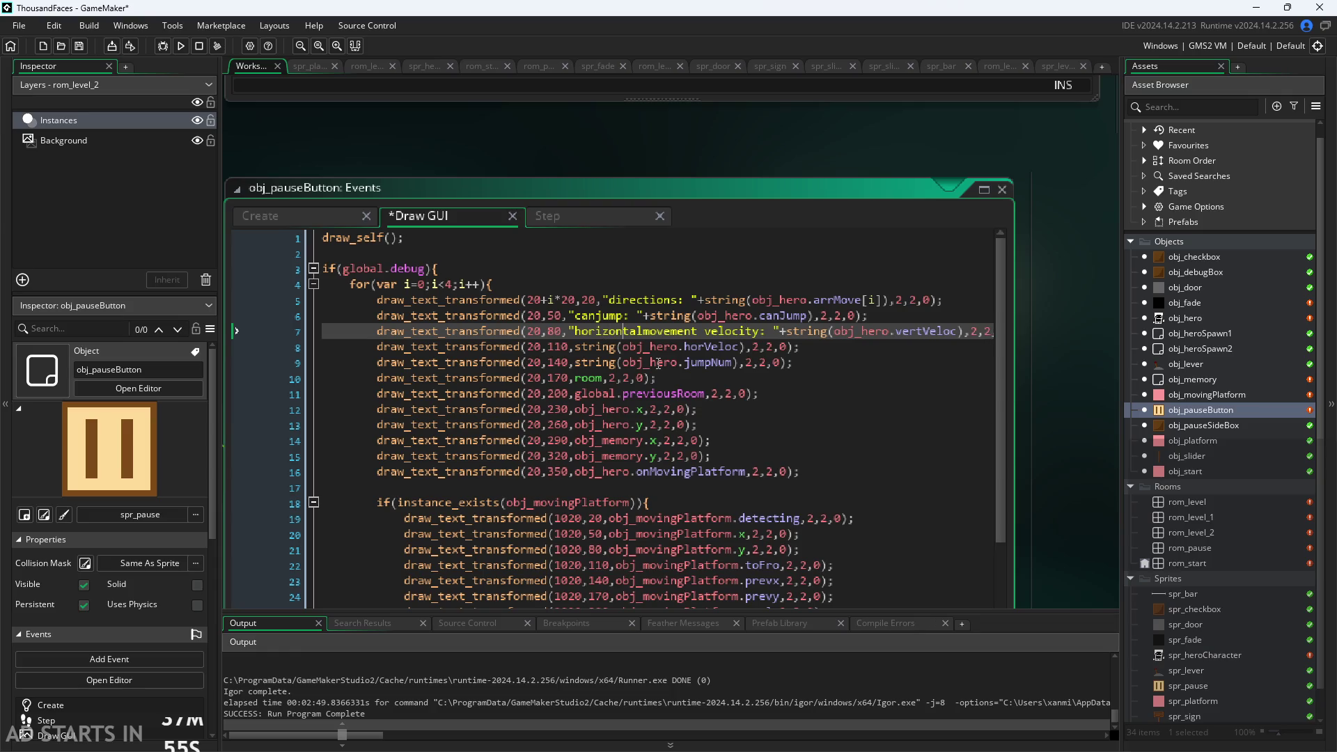
key(Right)
key(Right)
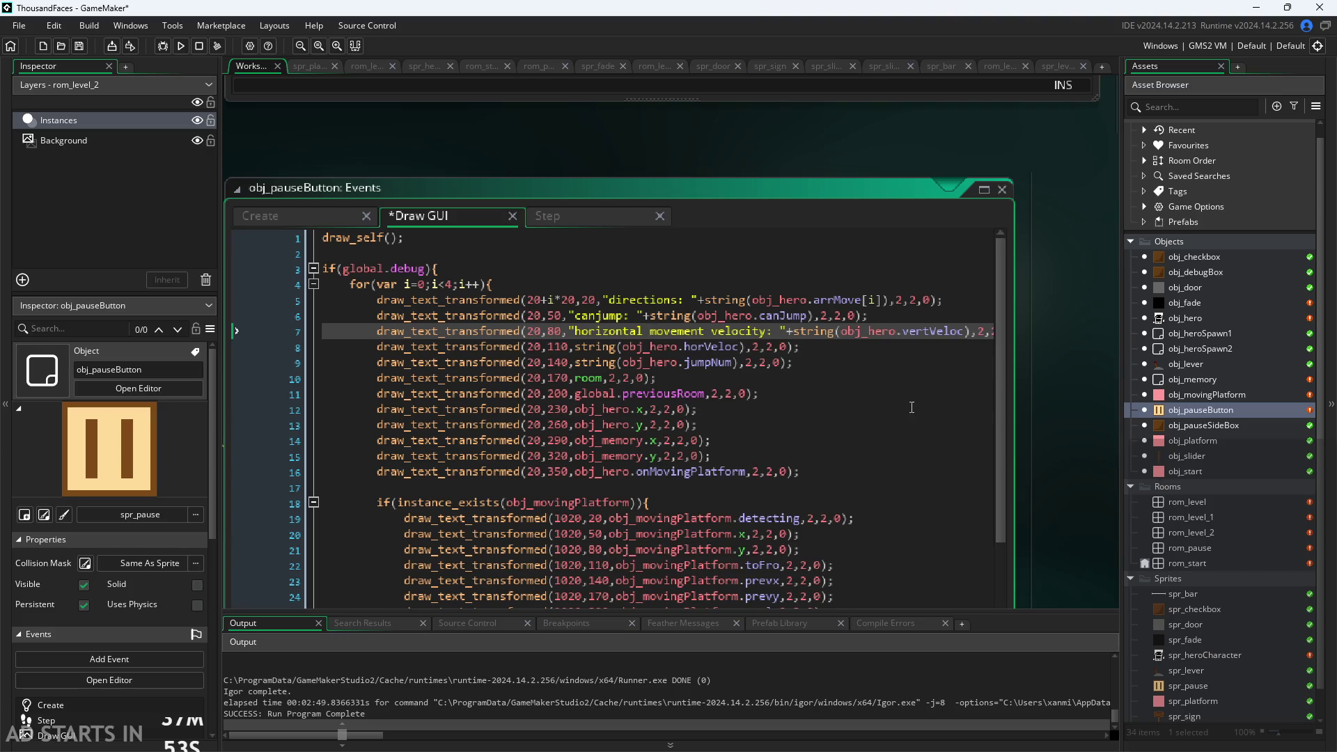
click(1077, 410)
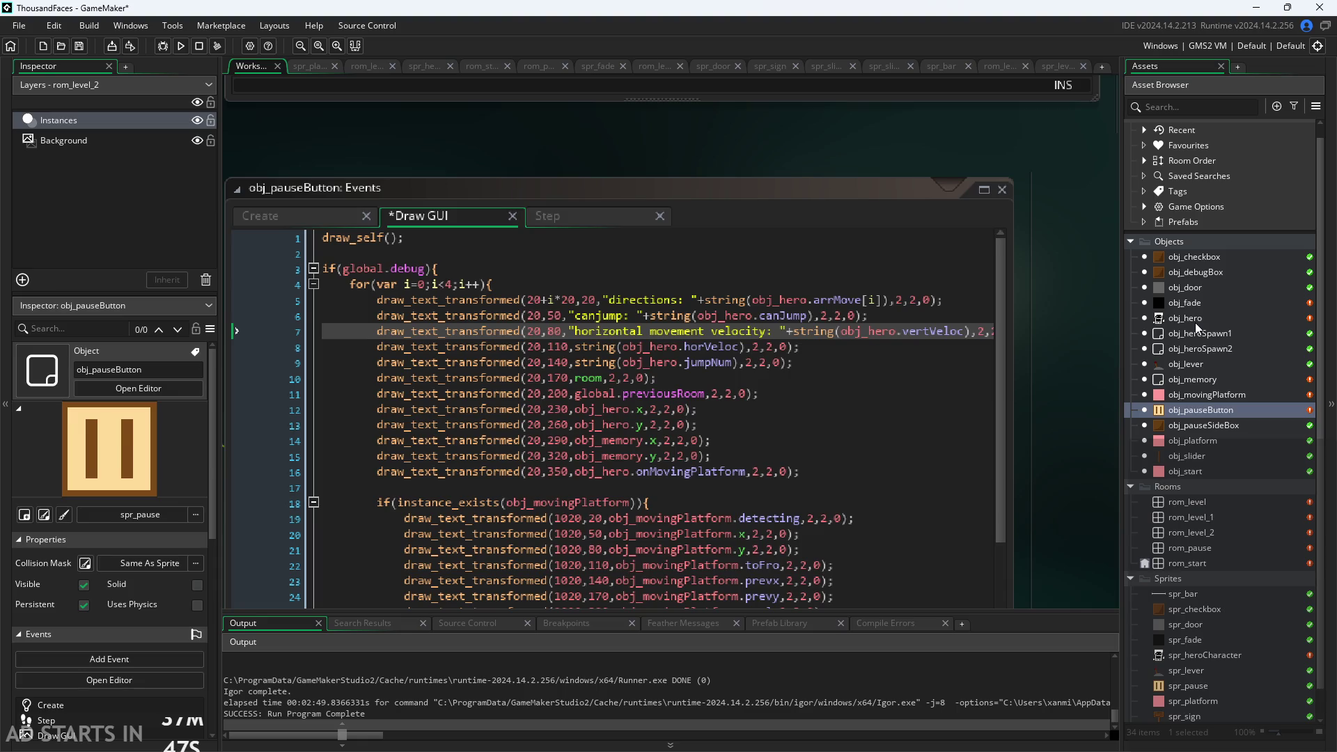
Add window_set_fullscreen(true); as line 4 of obj_pauseButton's Create event and save
double_click(1202, 410)
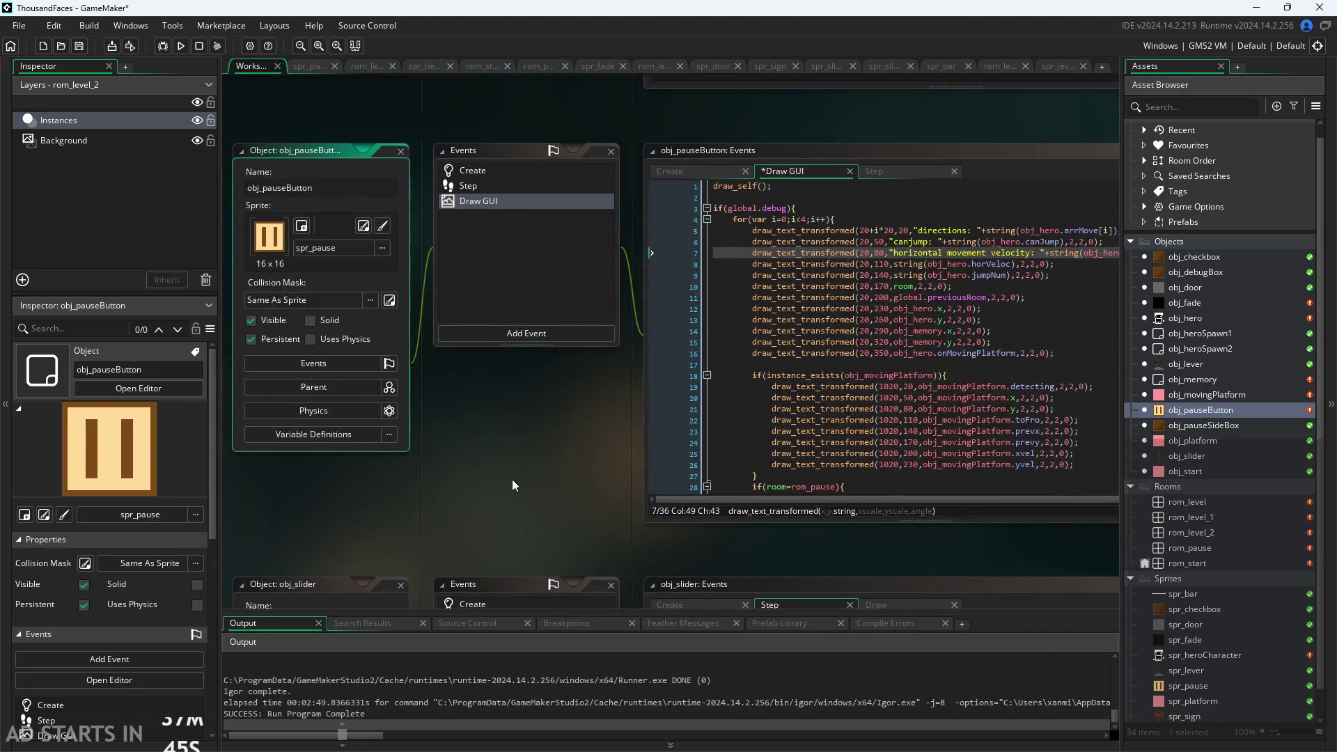
click(670, 172)
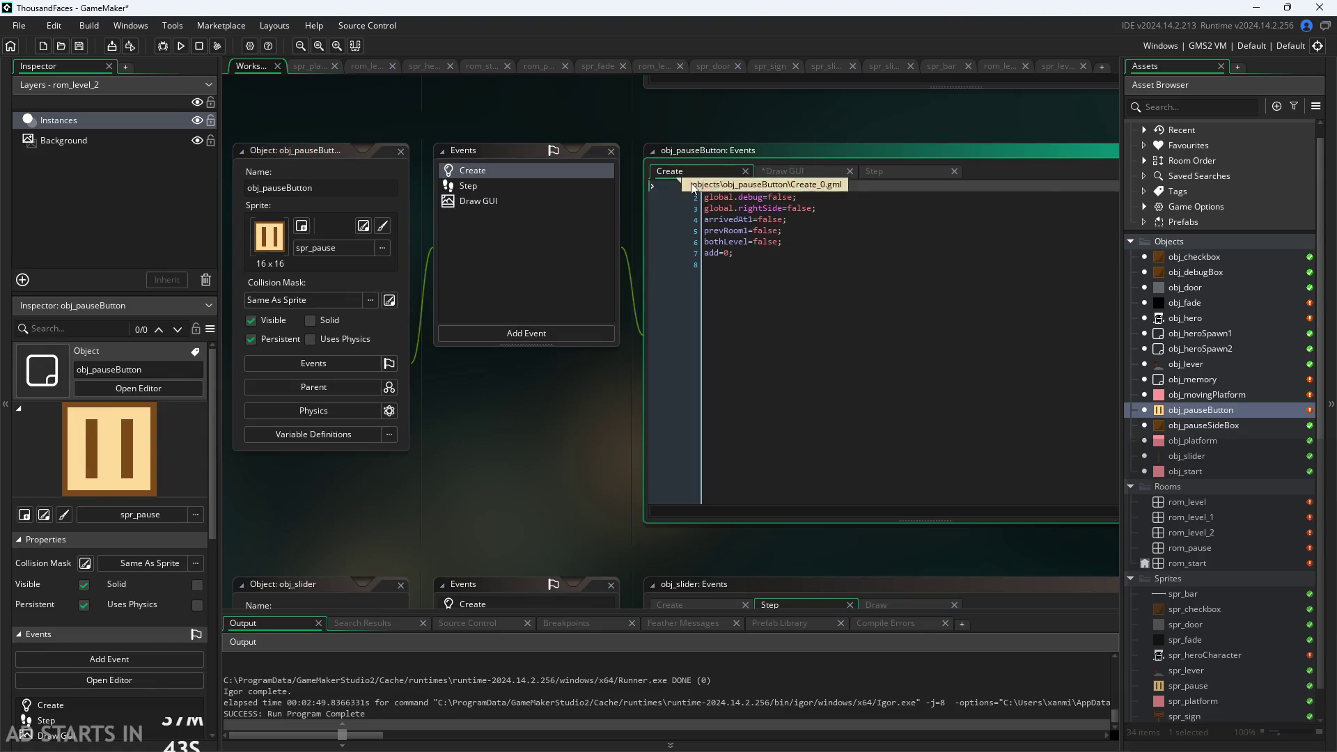
click(844, 211)
key(Return)
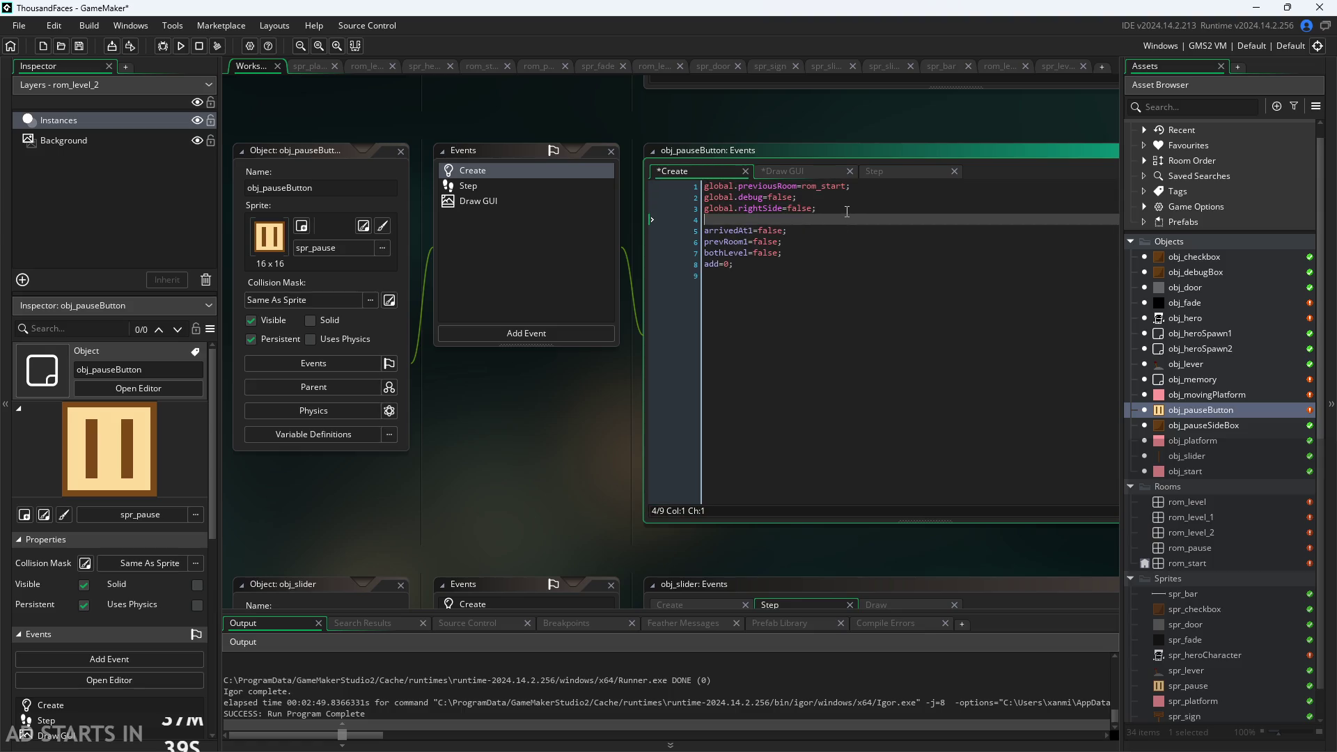
text(ro)
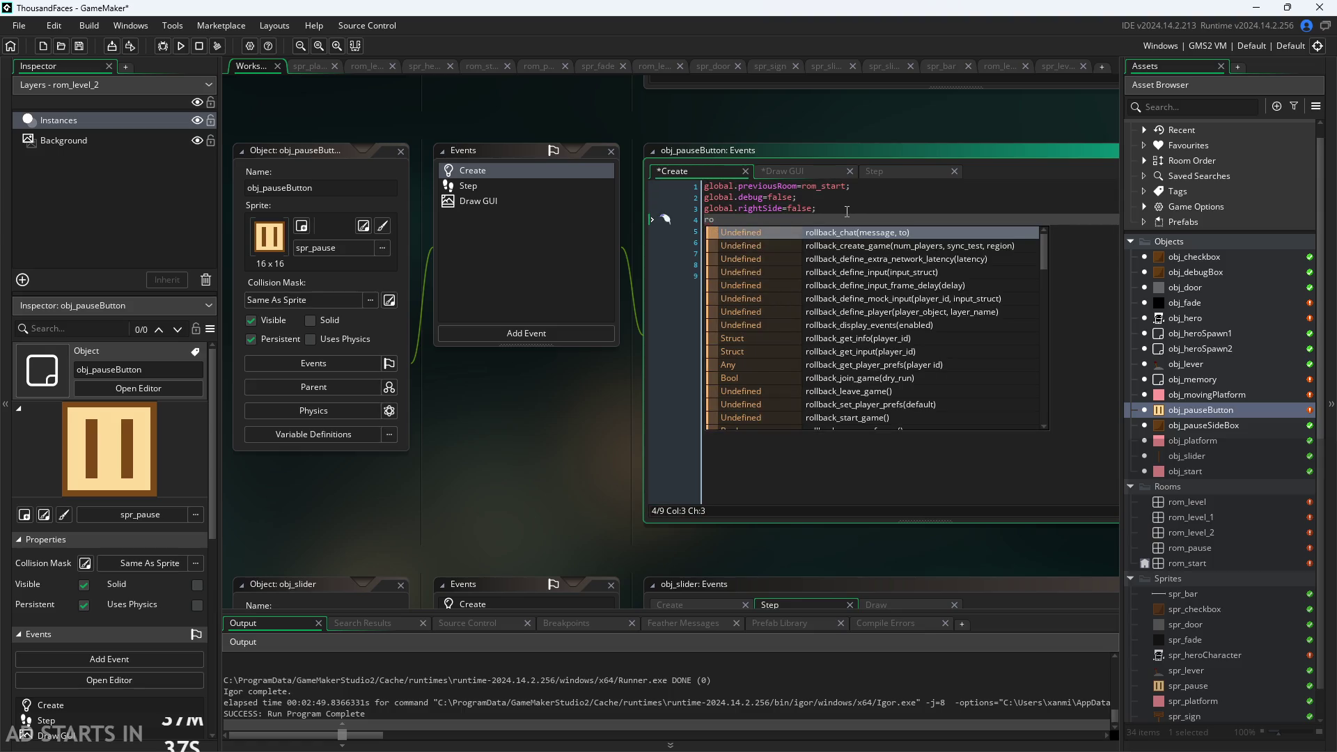
key(BackSpace)
key(BackSpace)
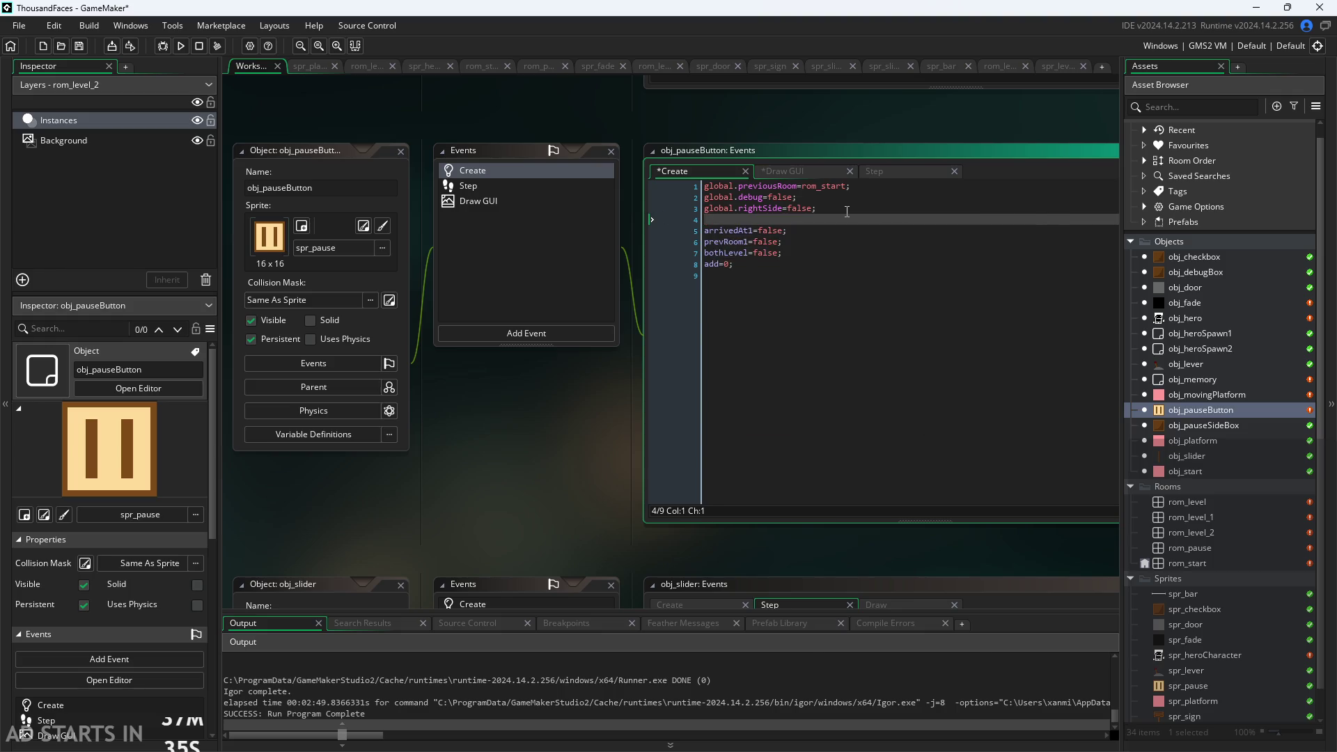
text(set_)
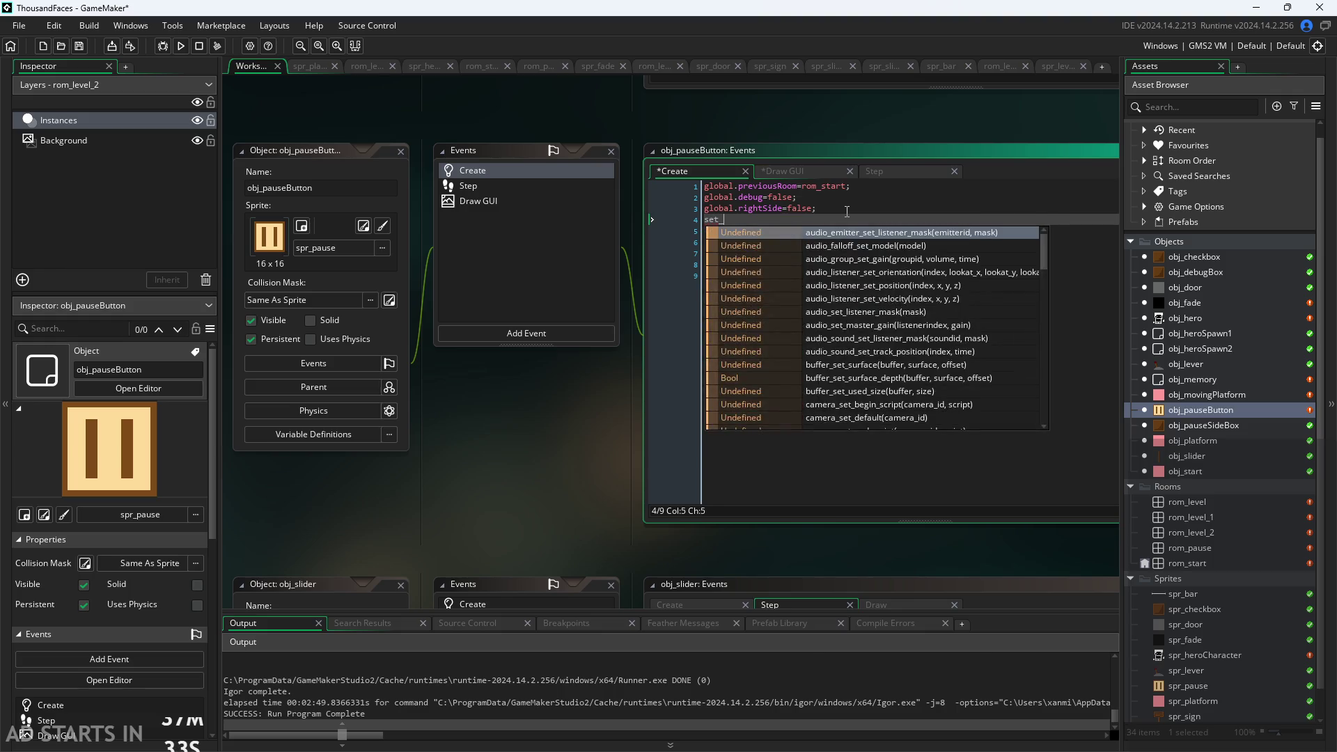
text(ful)
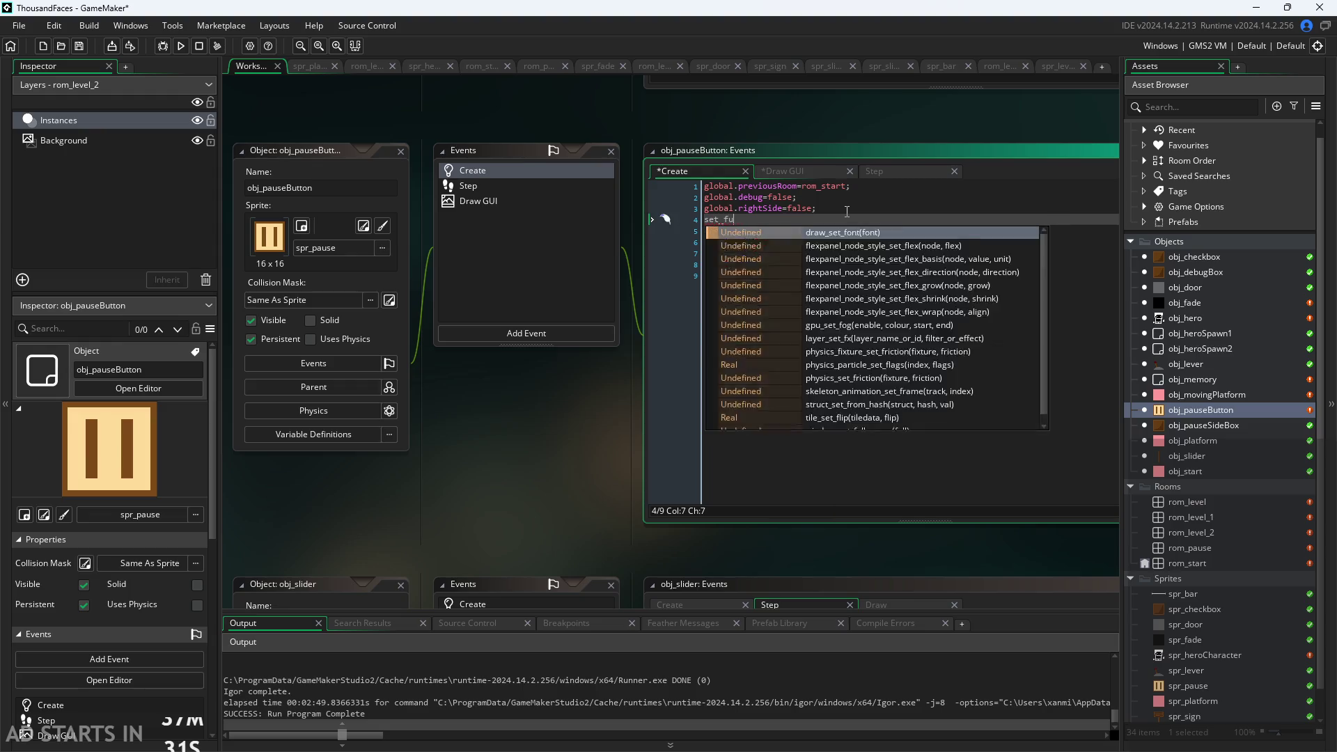
key(Return)
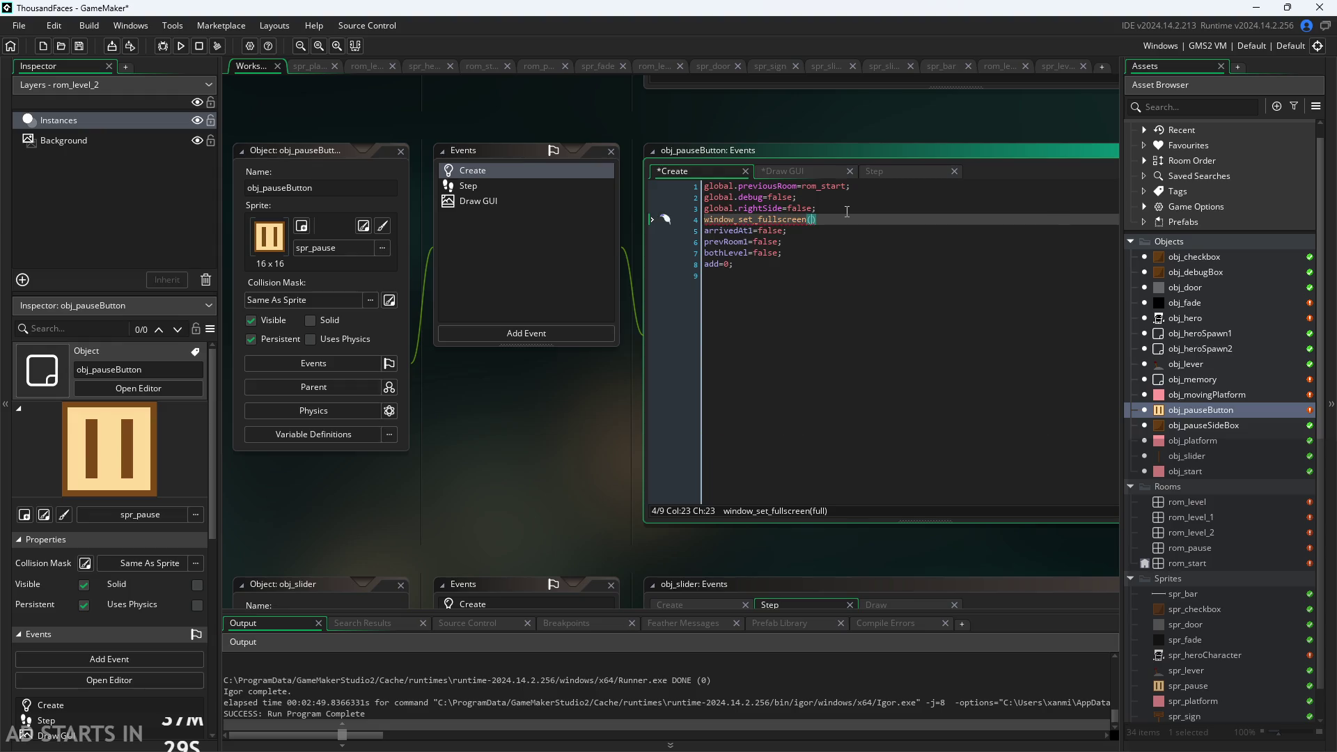
text(true))
text(;)
key(ctrl+s)
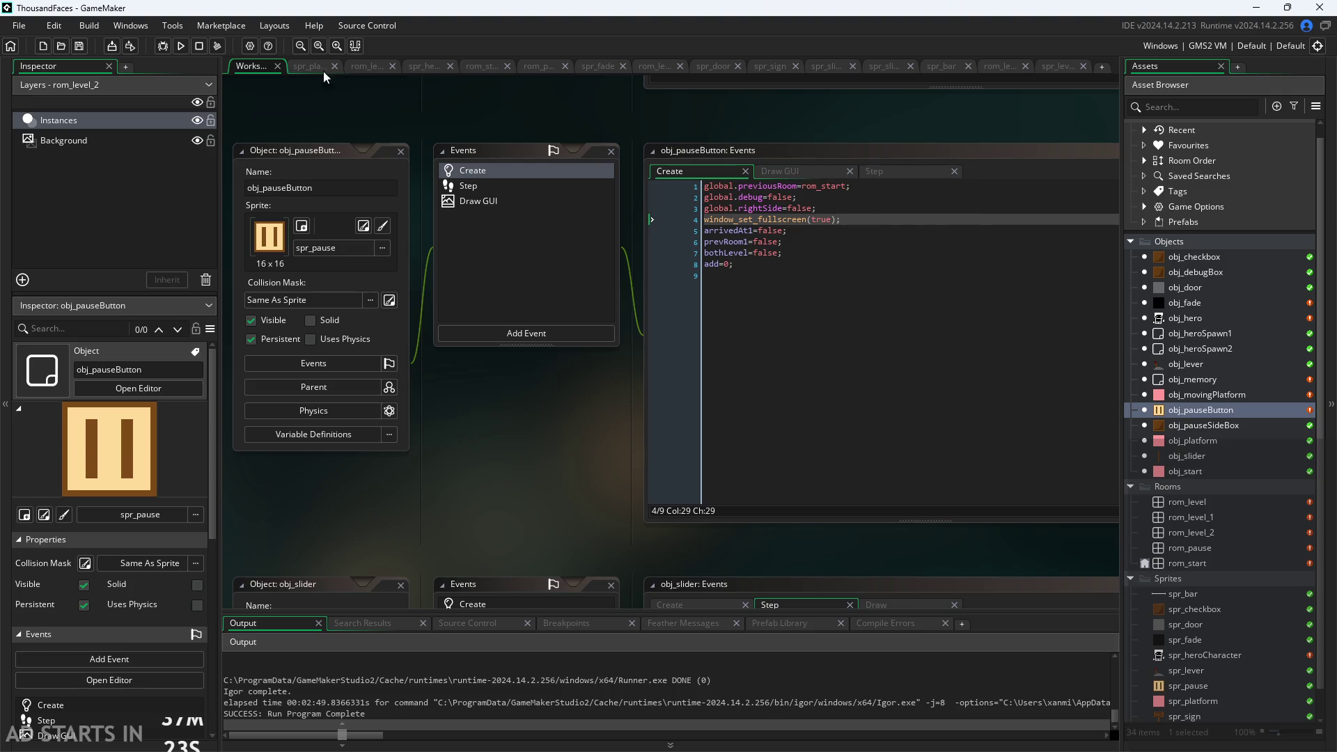
Run the game to check it launches fullscreen, then return to the Create code
click(186, 44)
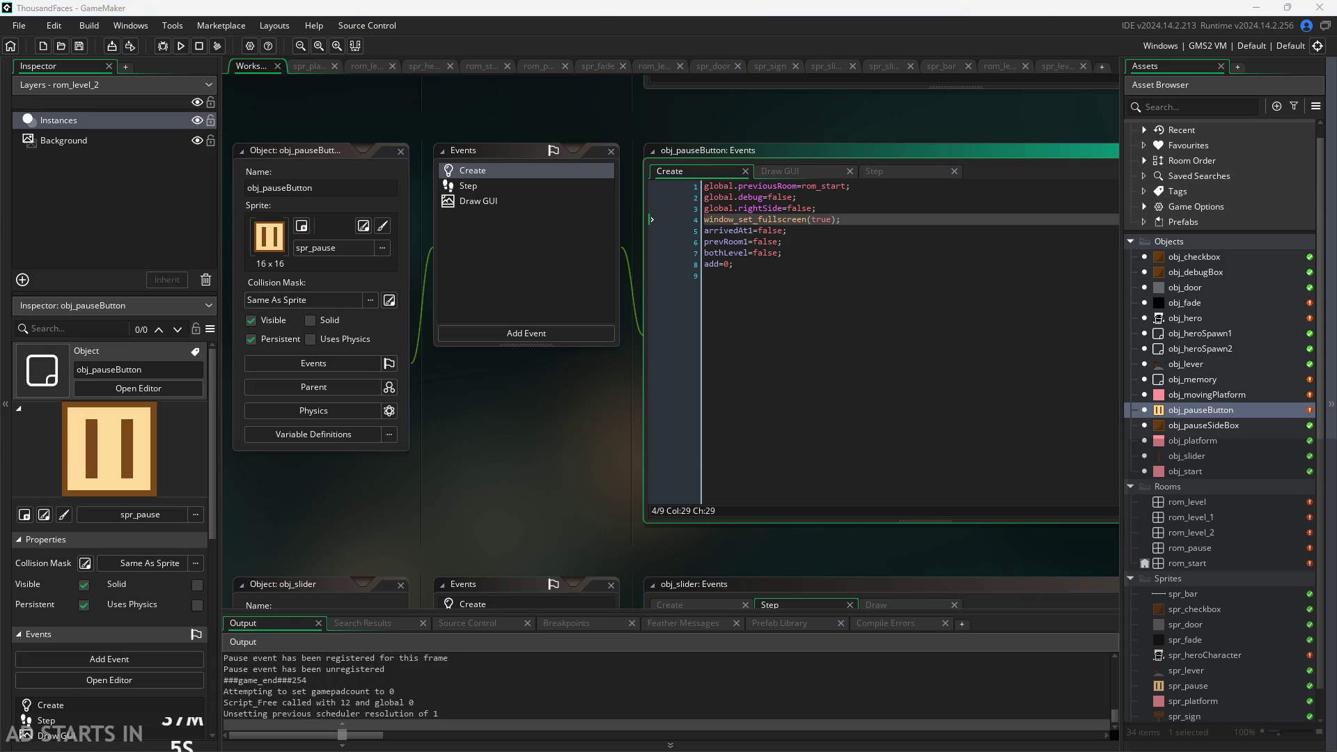
click(949, 244)
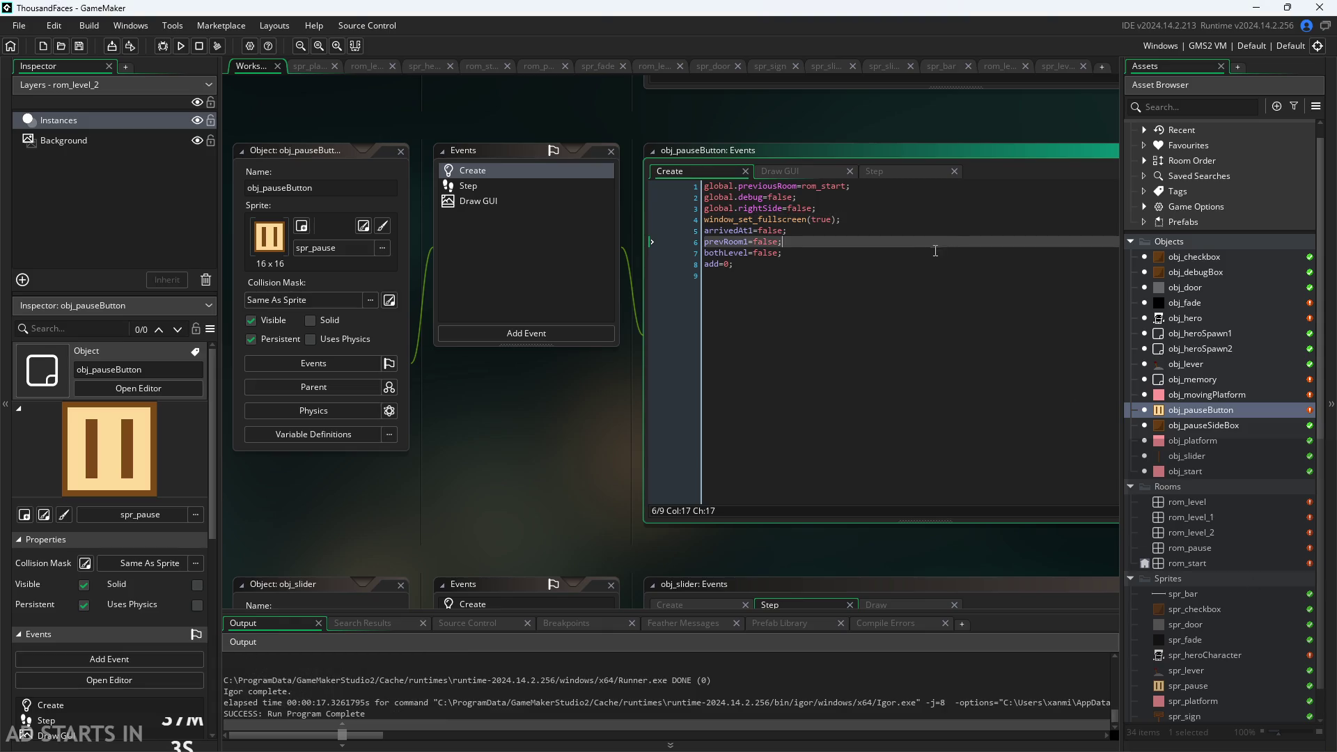
Delete the window_set_fullscreen(true); line from line 4 of the Create event
click(908, 223)
drag(907, 223, 688, 222)
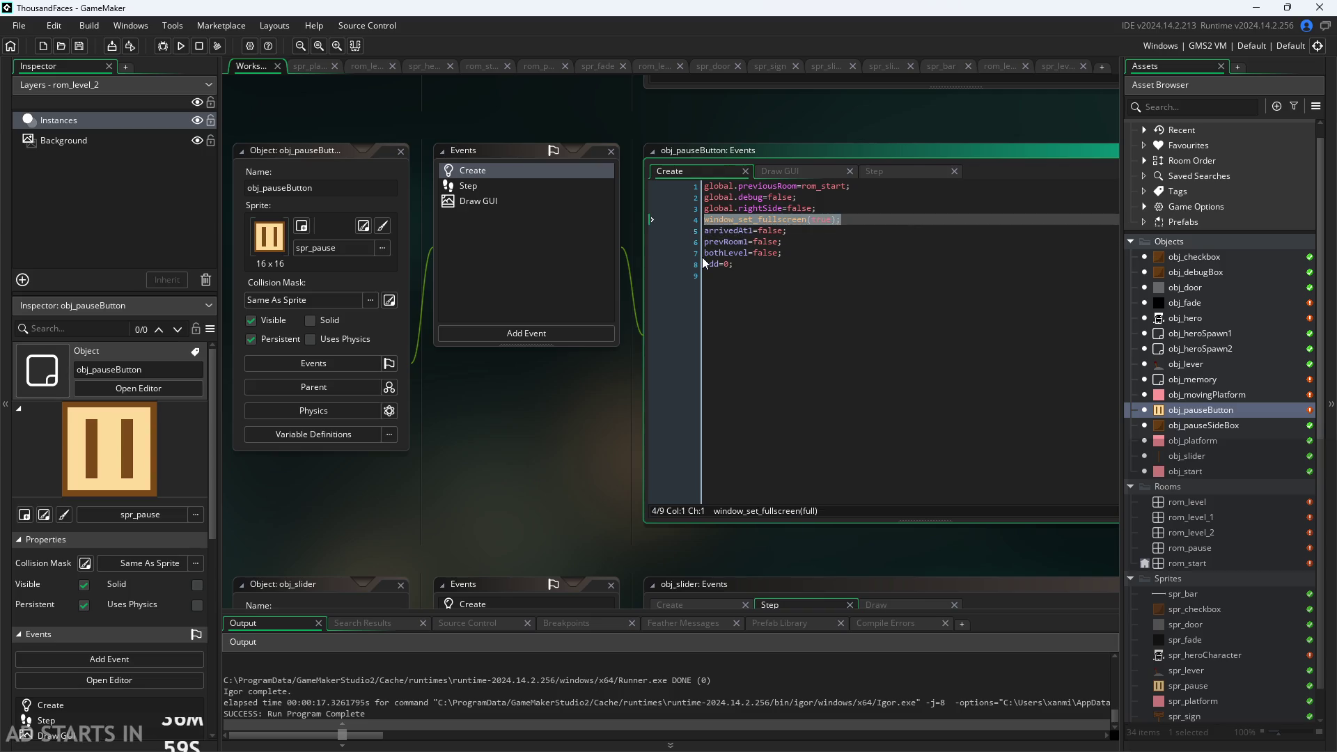
text(win)
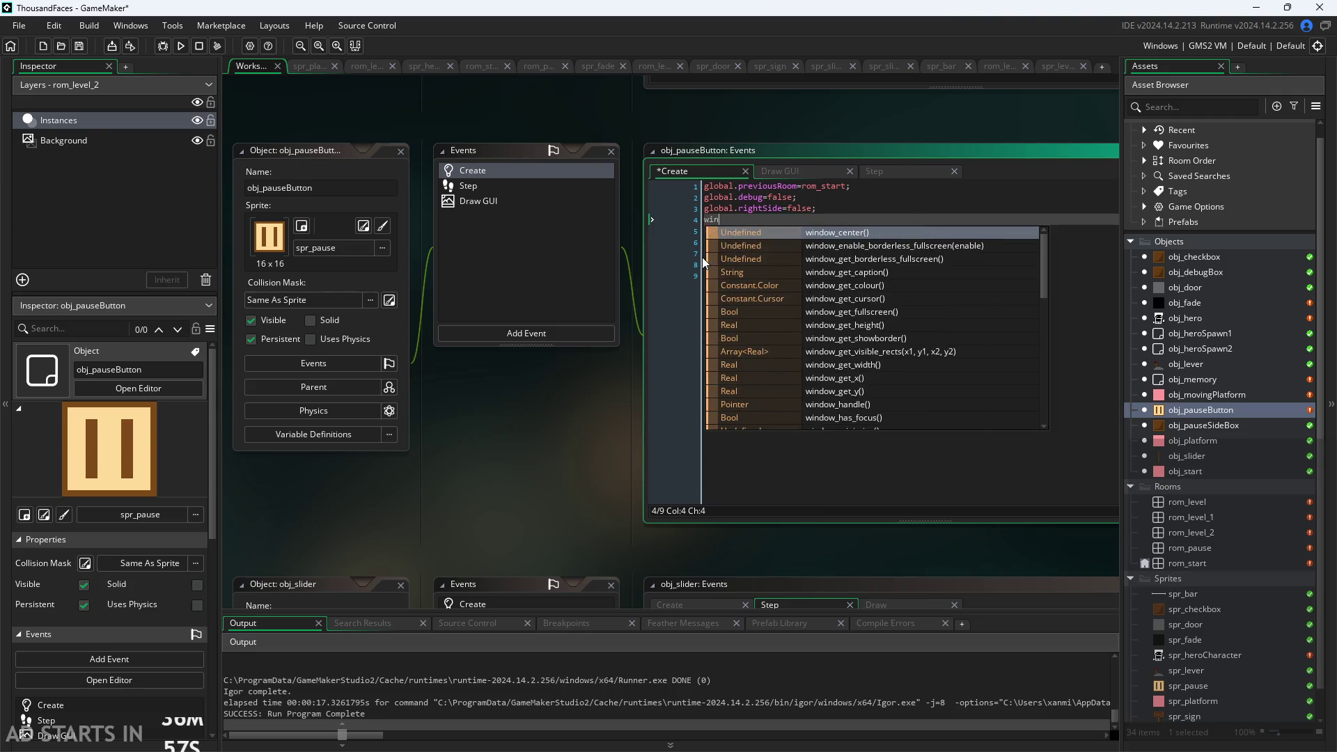
text(dow_set)
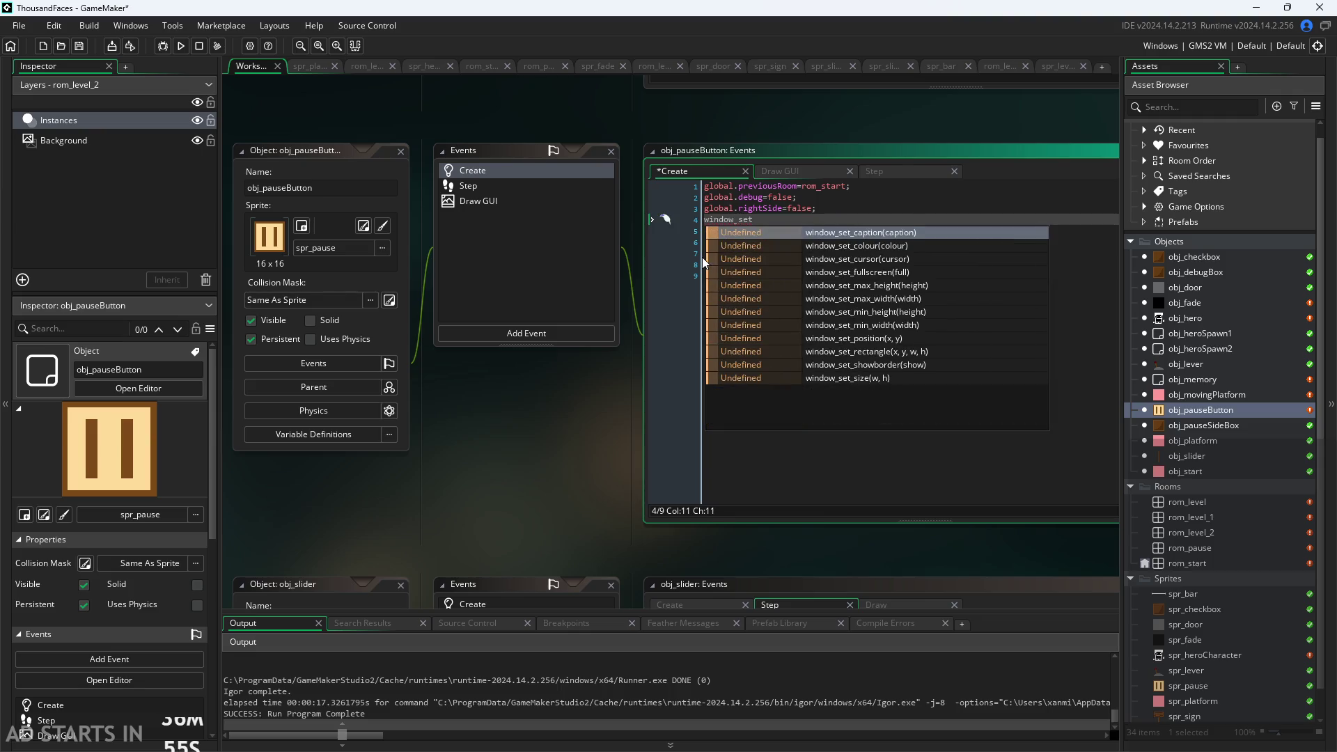
key(Up)
key(Up)
key(Return)
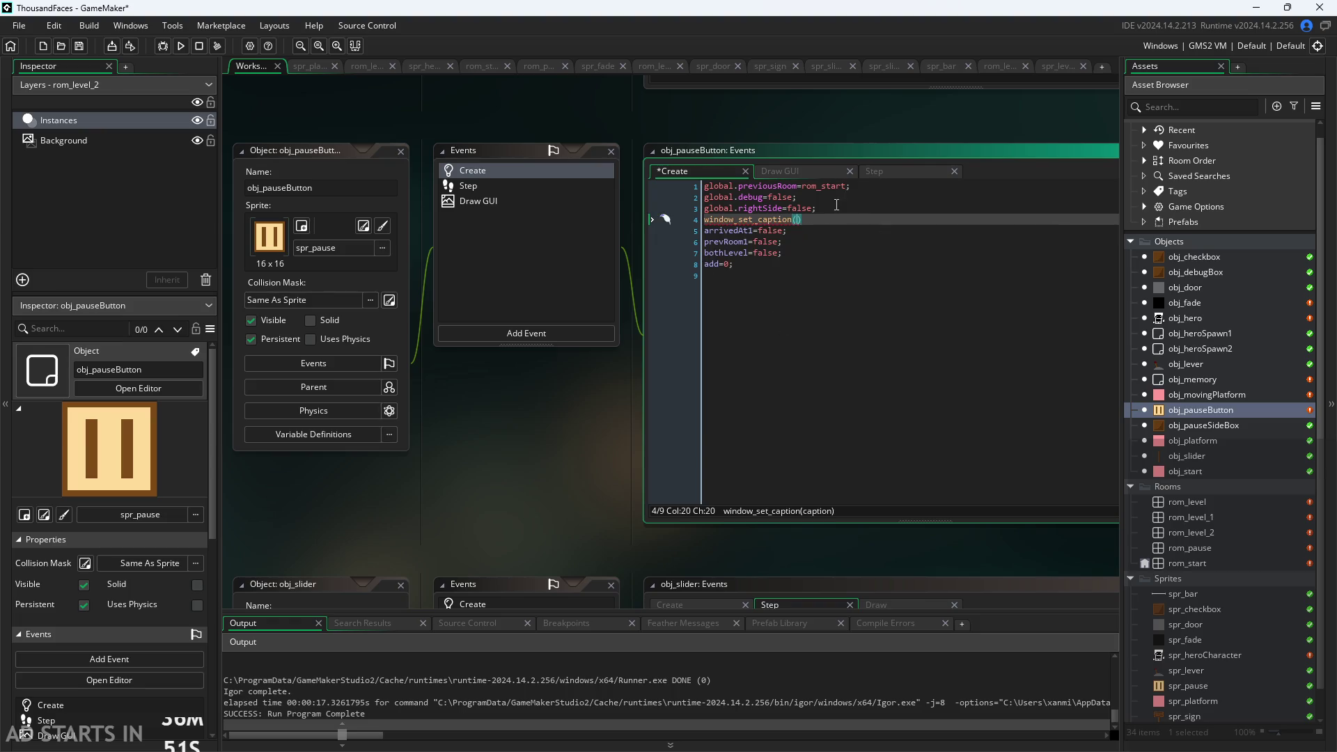
key(shift+Home)
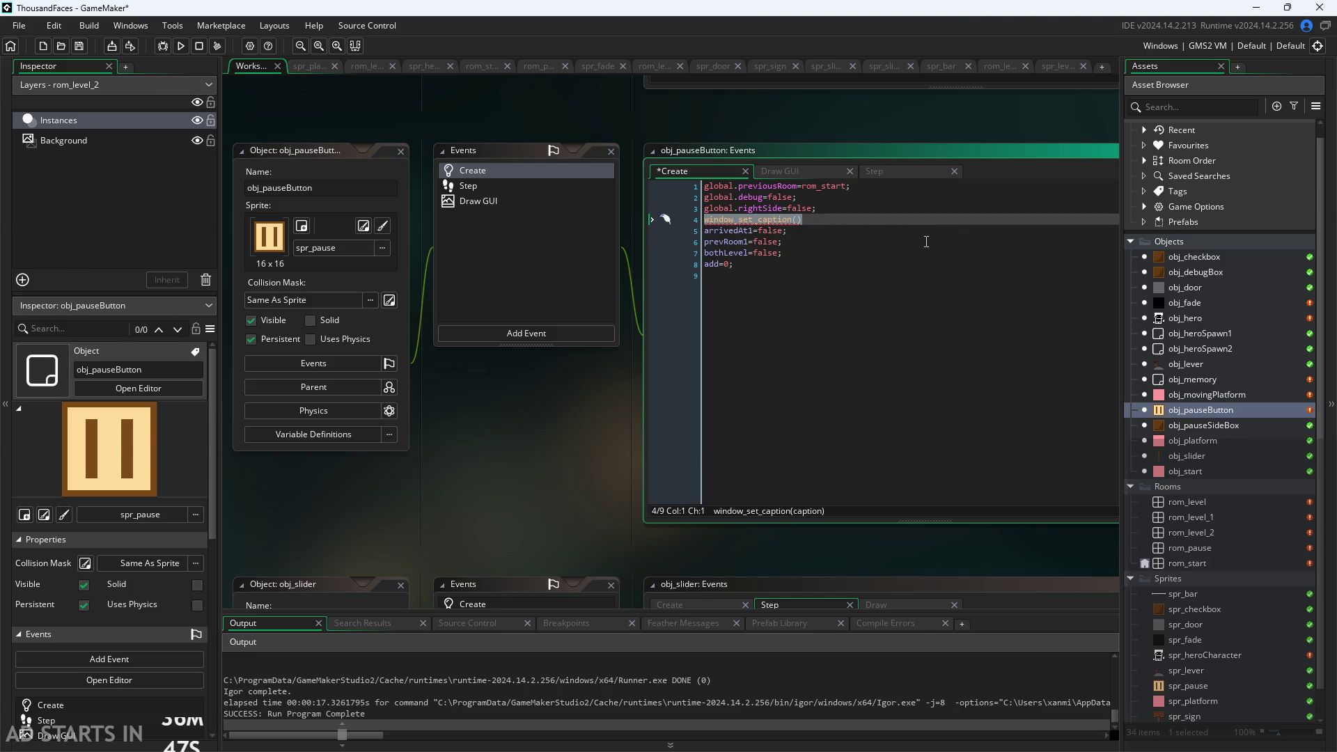
key(ctrl+z)
key(ctrl+z)
key(ctrl+z)
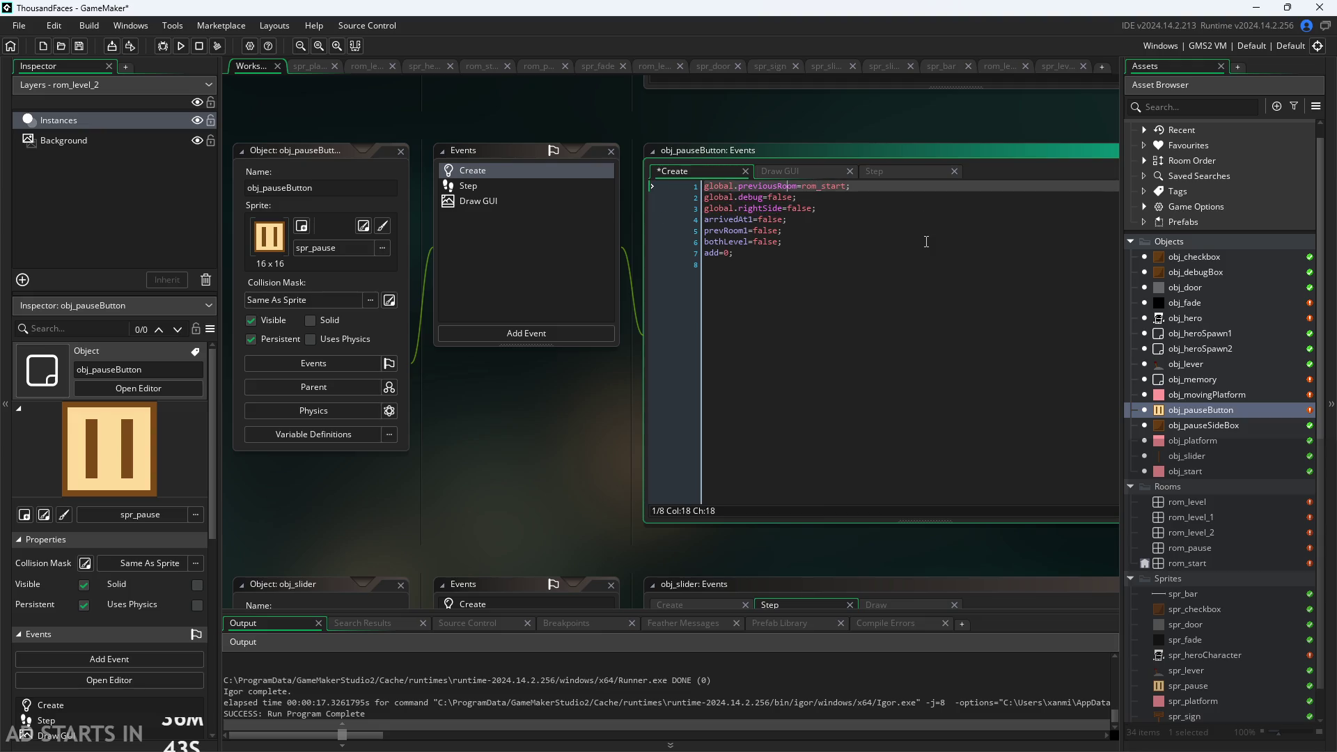
Add window_set_caption("ThousandFaces"); as the first line and begin a second window_set line
key(ctrl+z)
key(ctrl+z)
text(window)
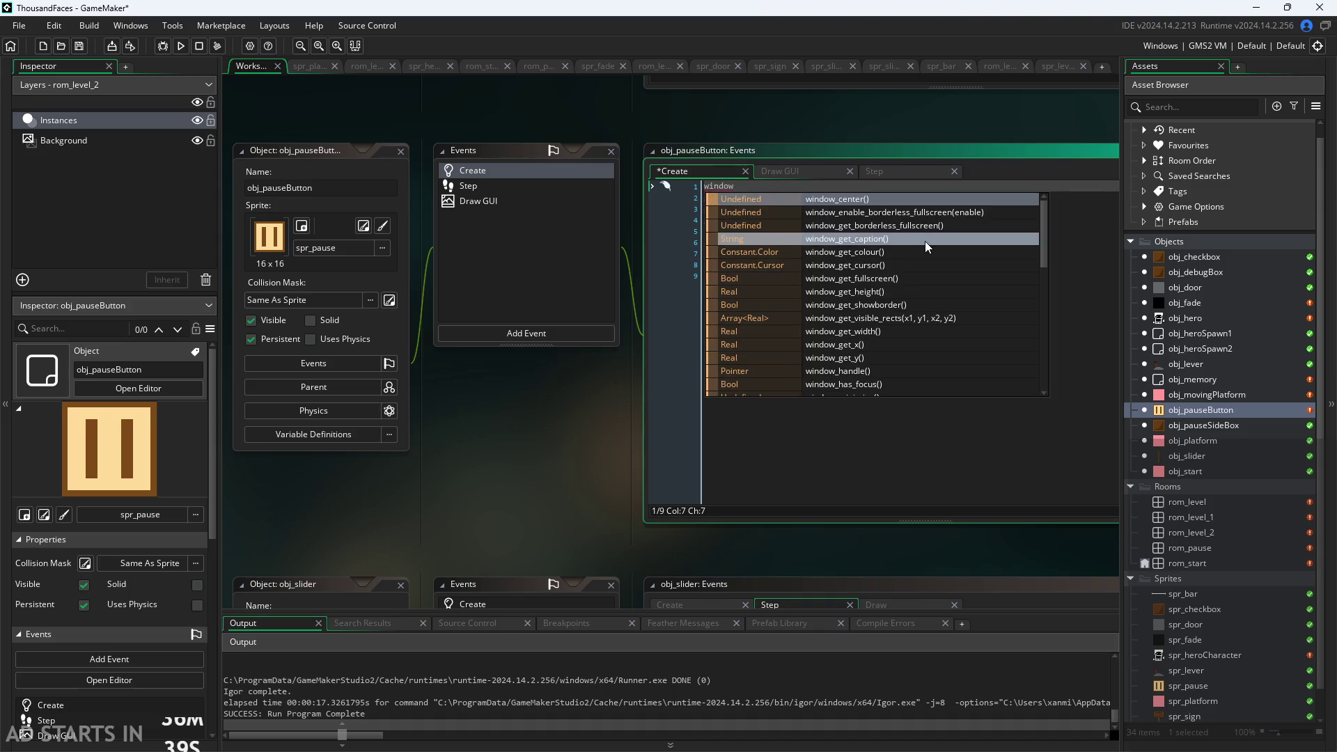
text(_set)
key(Return)
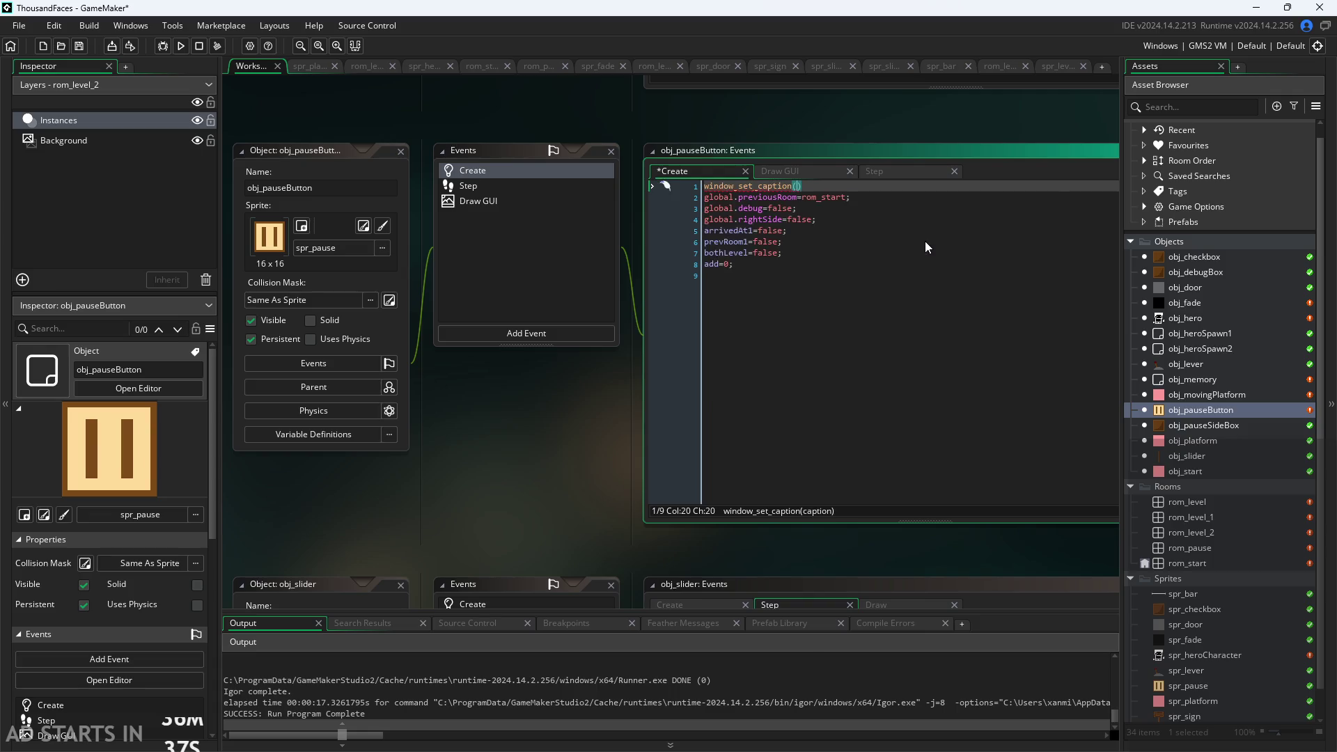
text(e)
key(BackSpace)
text(")
text(Thousan)
text(d)
text(Faces)
key(End)
text(;)
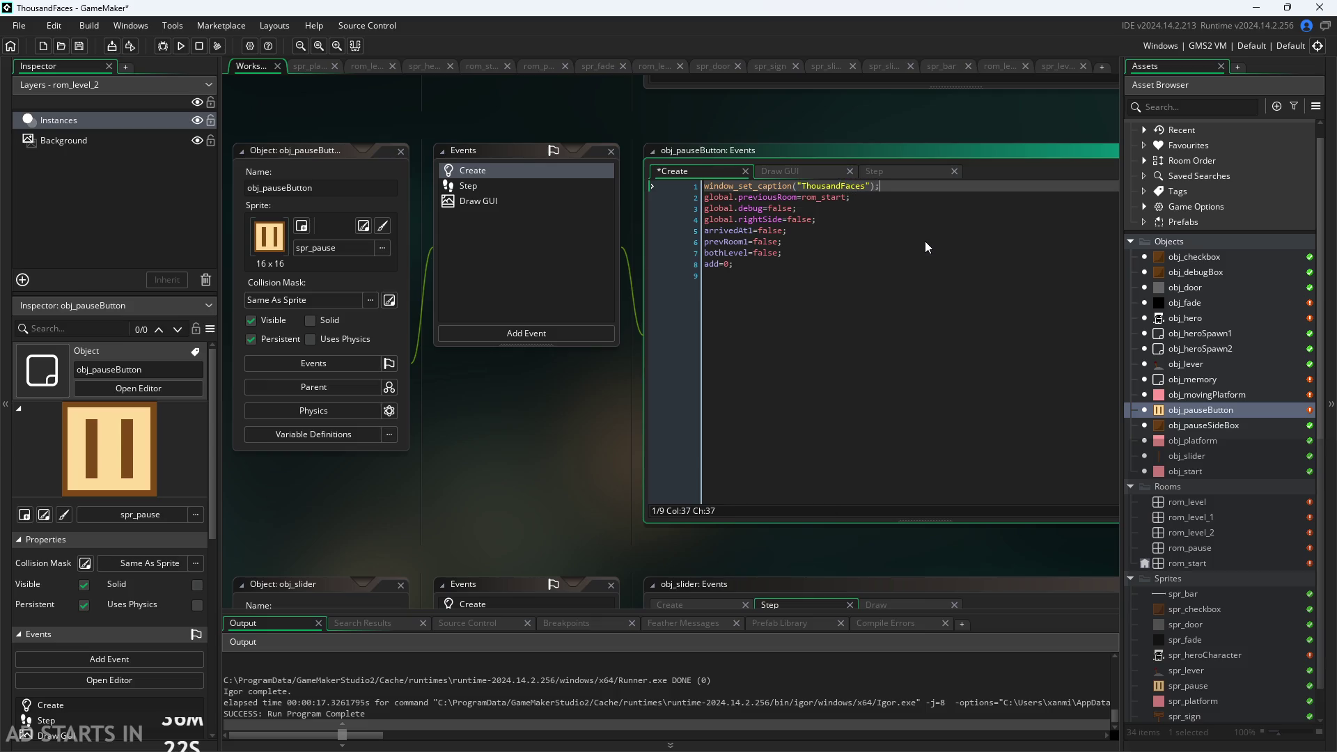
key(Return)
text(window_set)
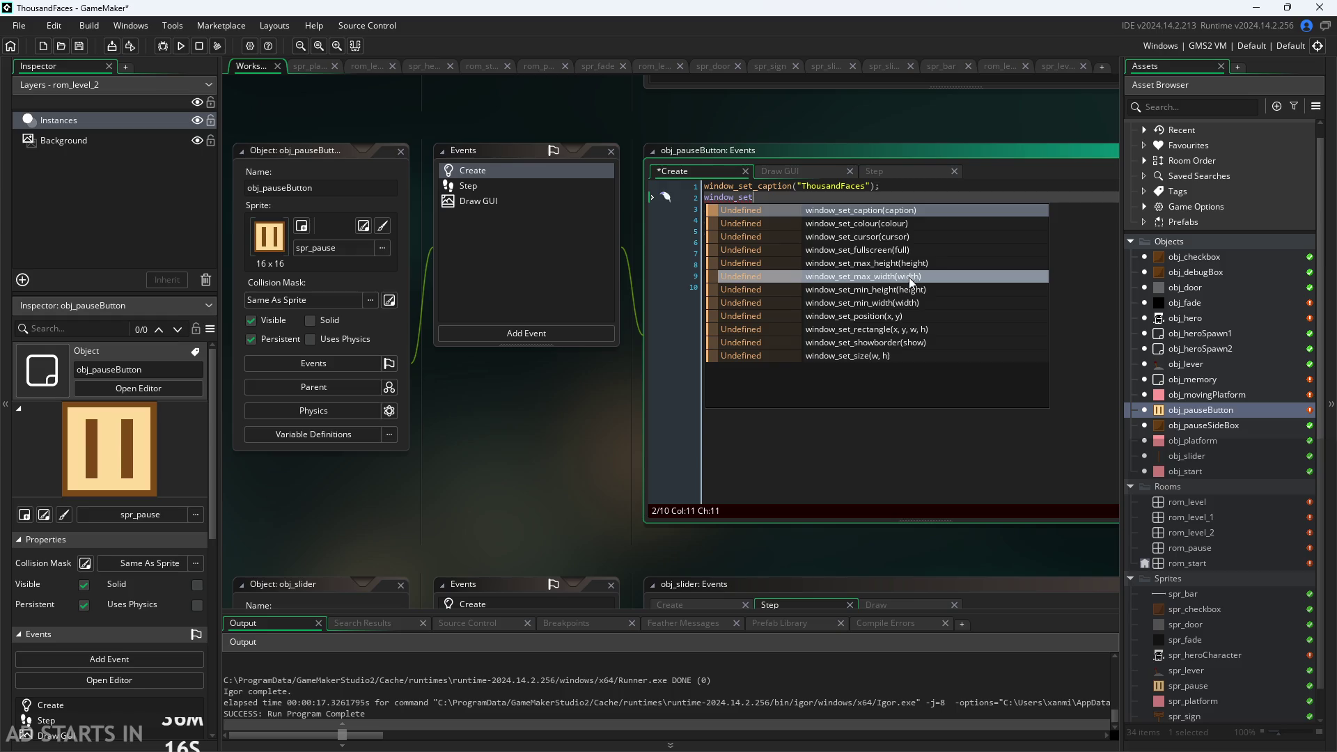
Write window_set_size(room_width,room_height); on line 2 of the Create code
click(918, 355)
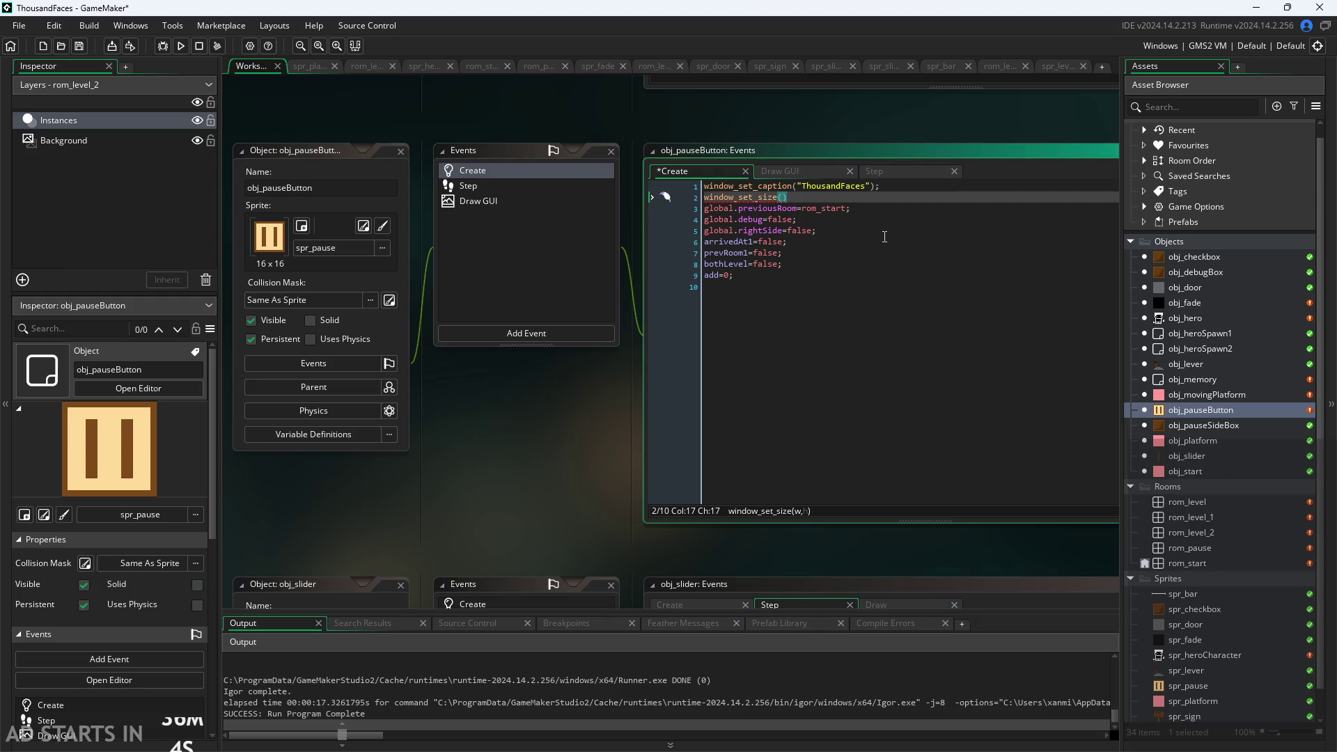
text(rom_sta)
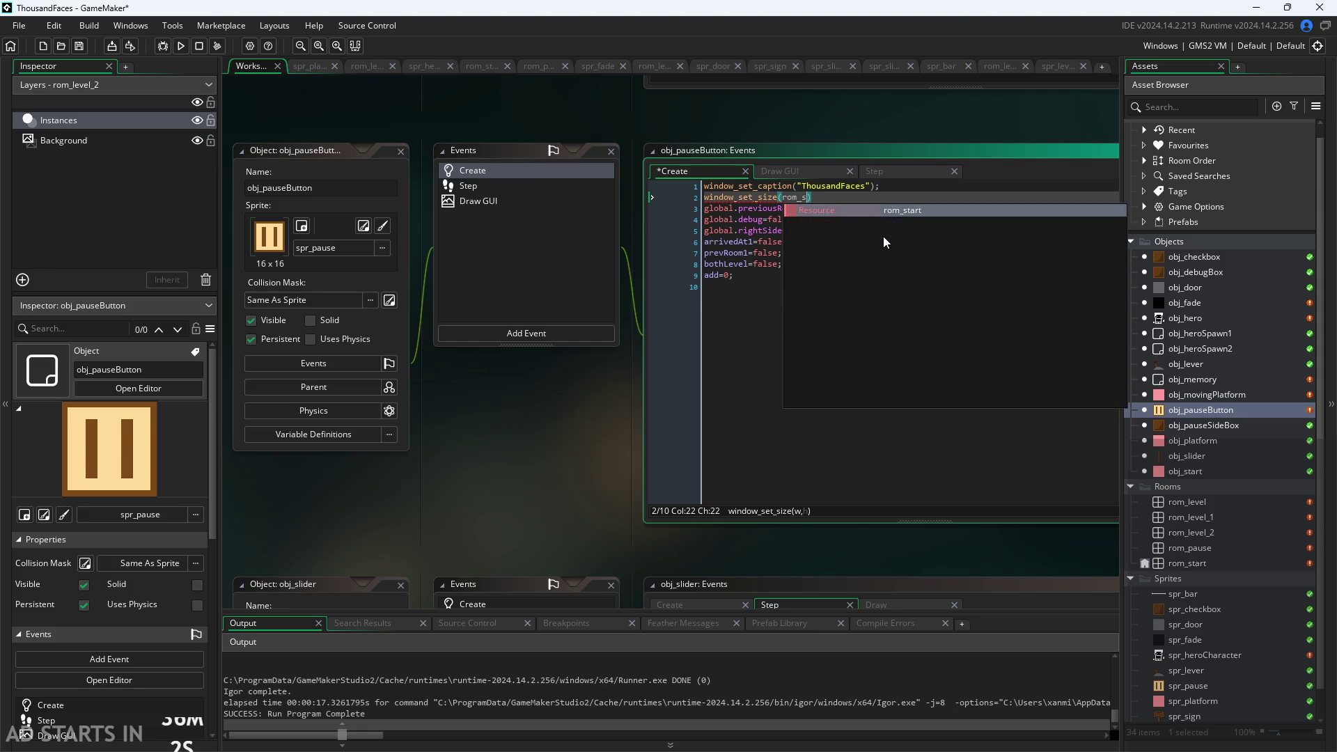
key(Return)
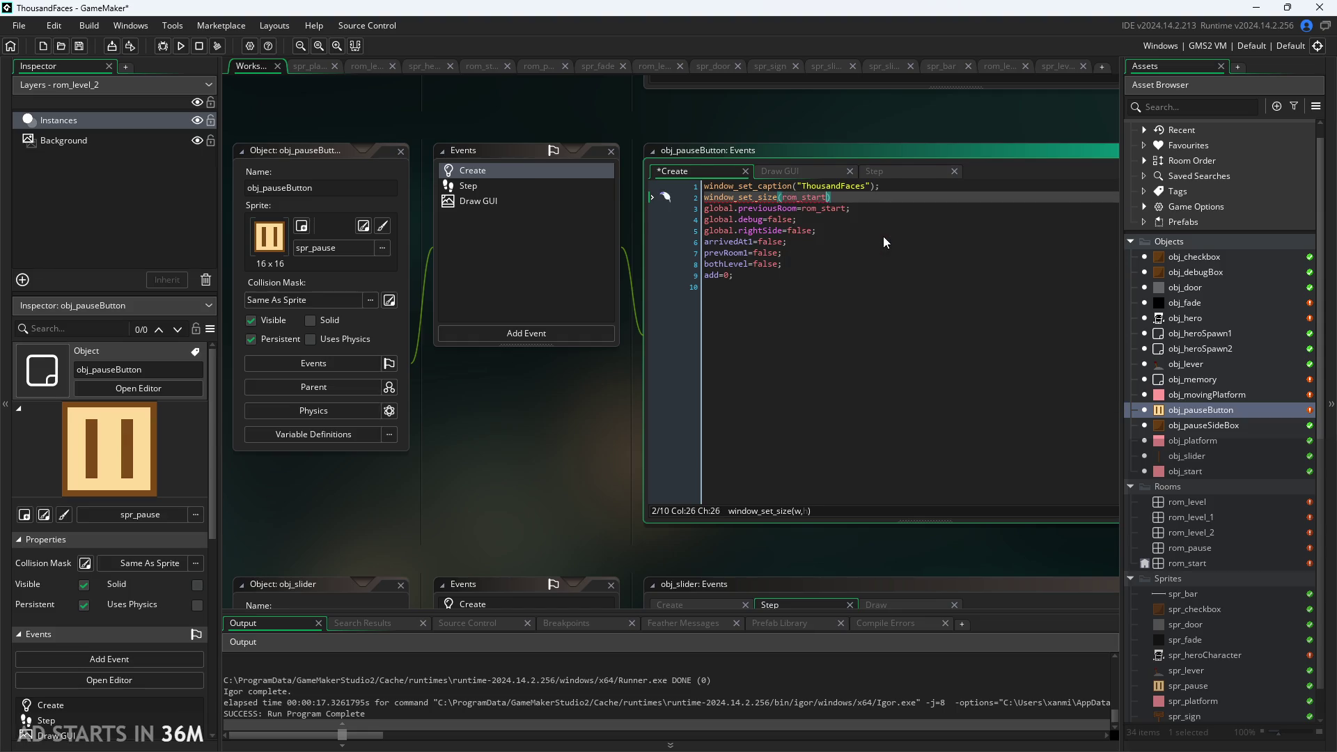
text(.w)
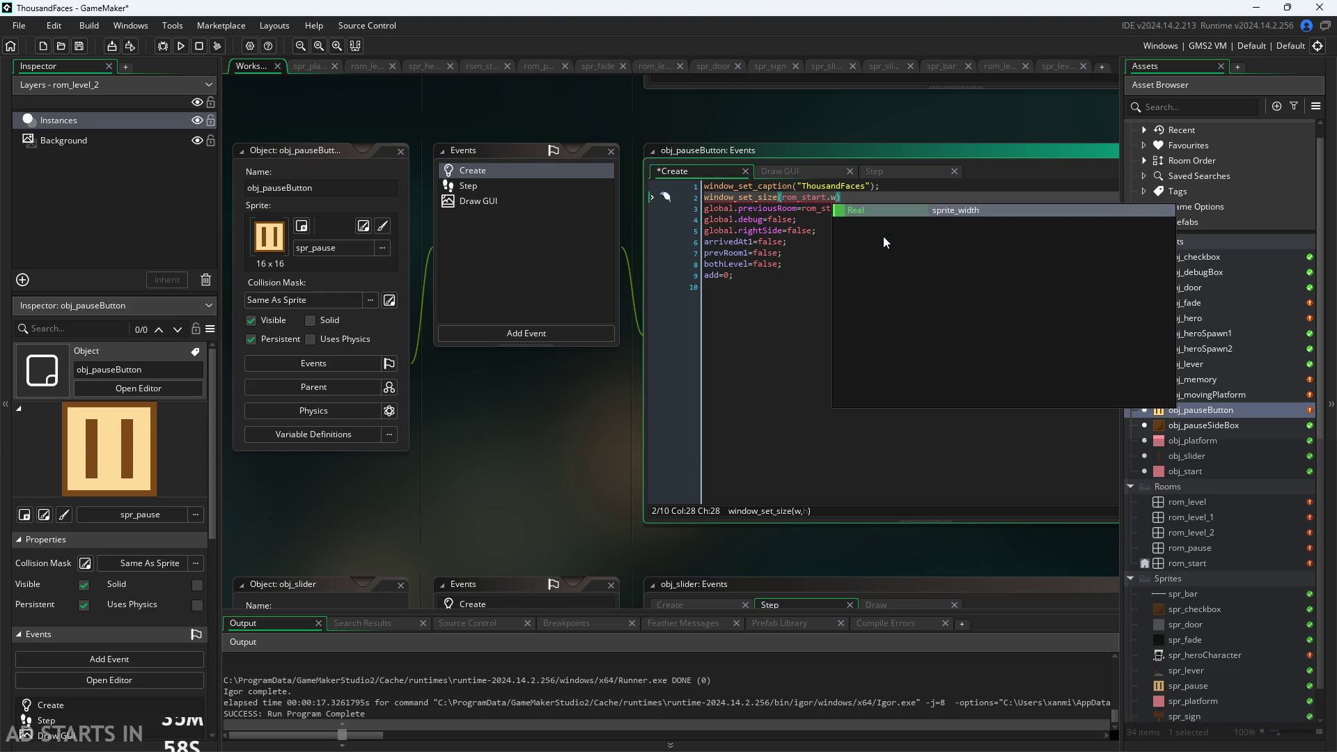
key(BackSpace)
text(room_)
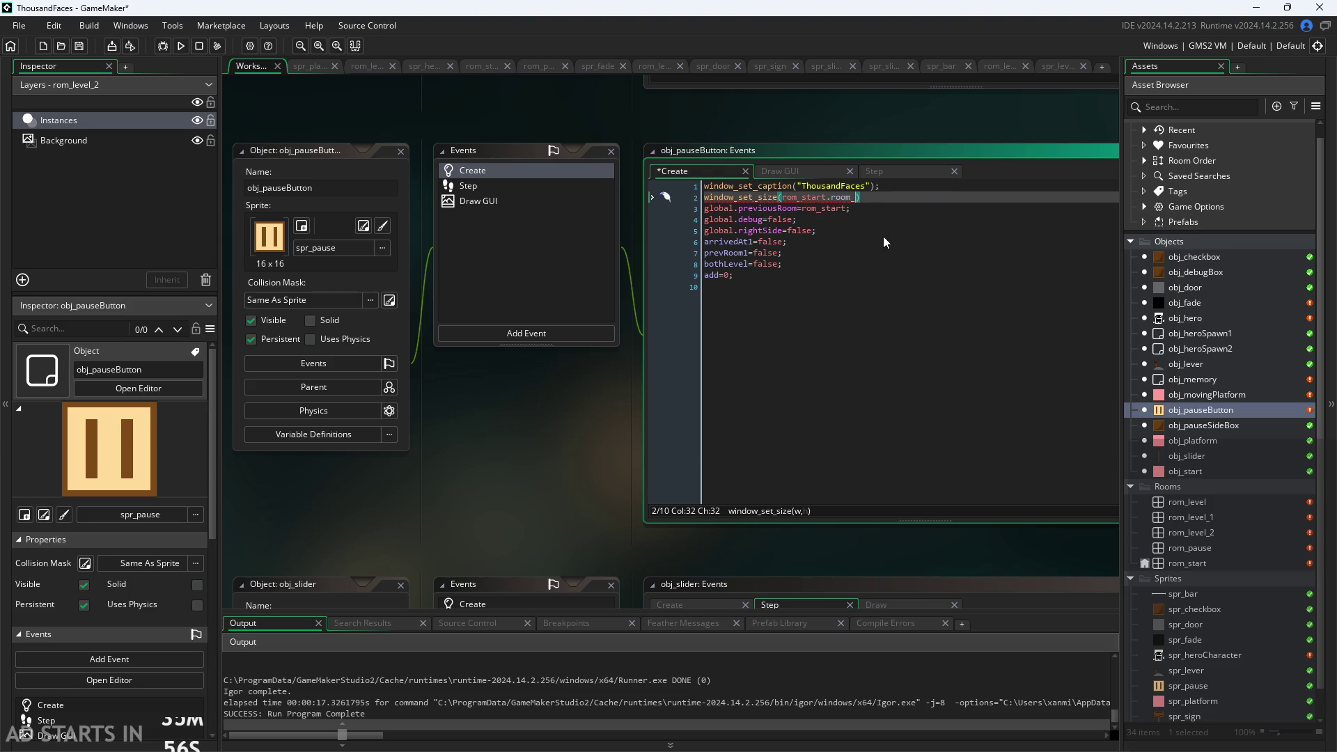
key(BackSpace)
key(BackSpace)
key(BackSpace)
text(.wis)
key(BackSpace)
key(BackSpace)
key(BackSpace)
text(he)
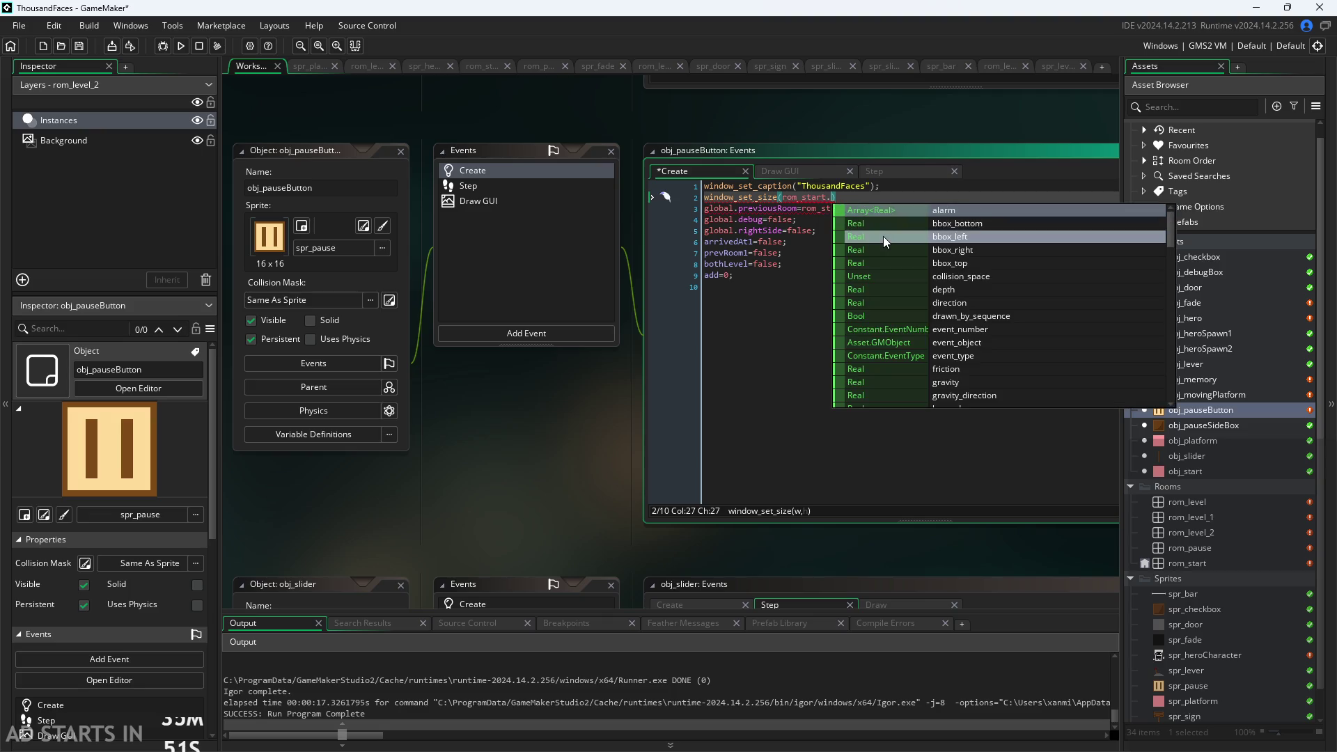
key(BackSpace)
key(BackSpace)
key(BackSpace)
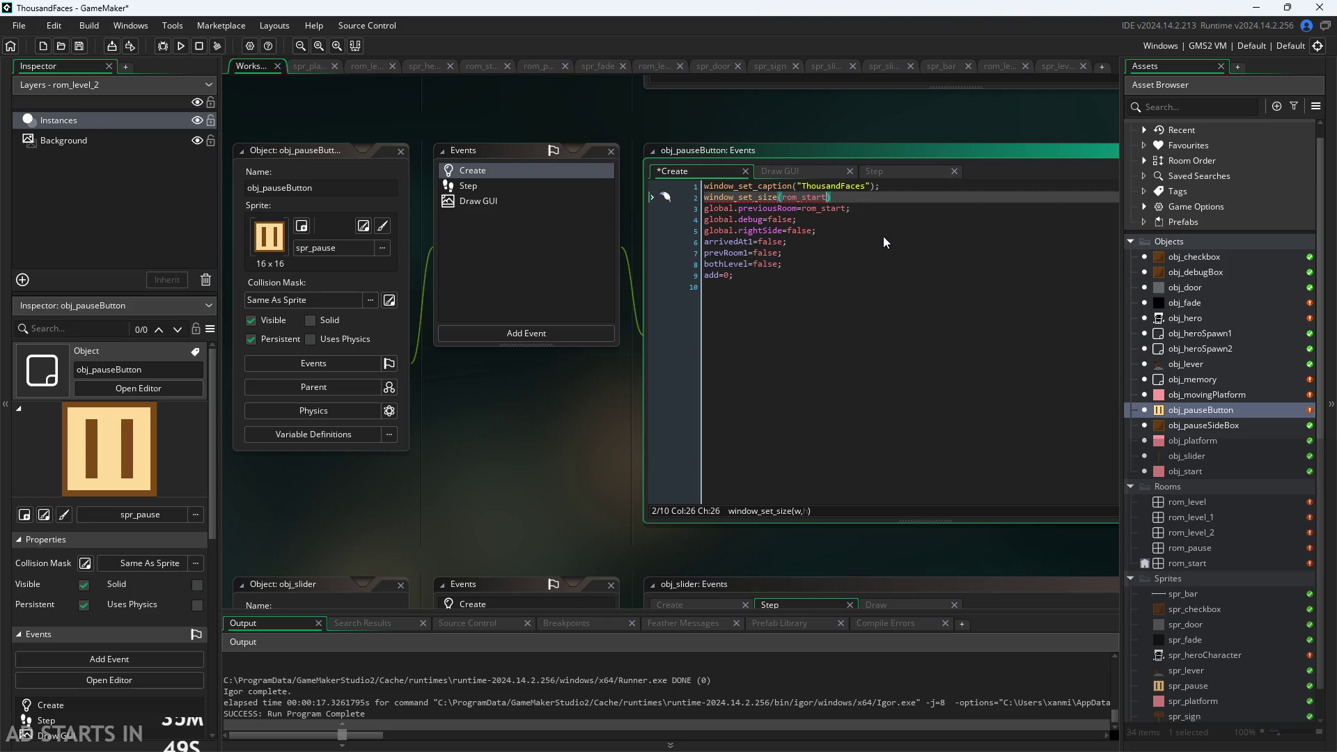
key(BackSpace)
text(om_)
text(width)
text(/)
key(BackSpace)
text(.)
key(BackSpace)
text(,)
text(room_height)
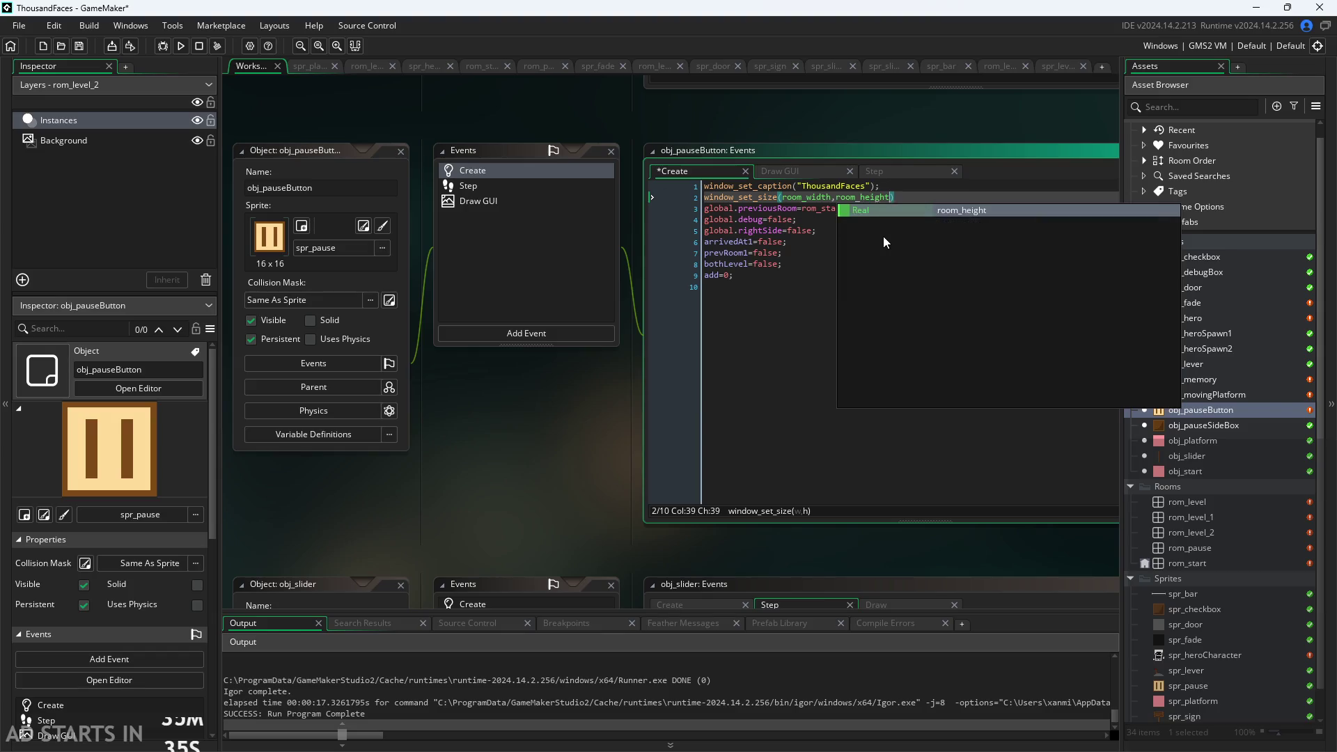
text();)
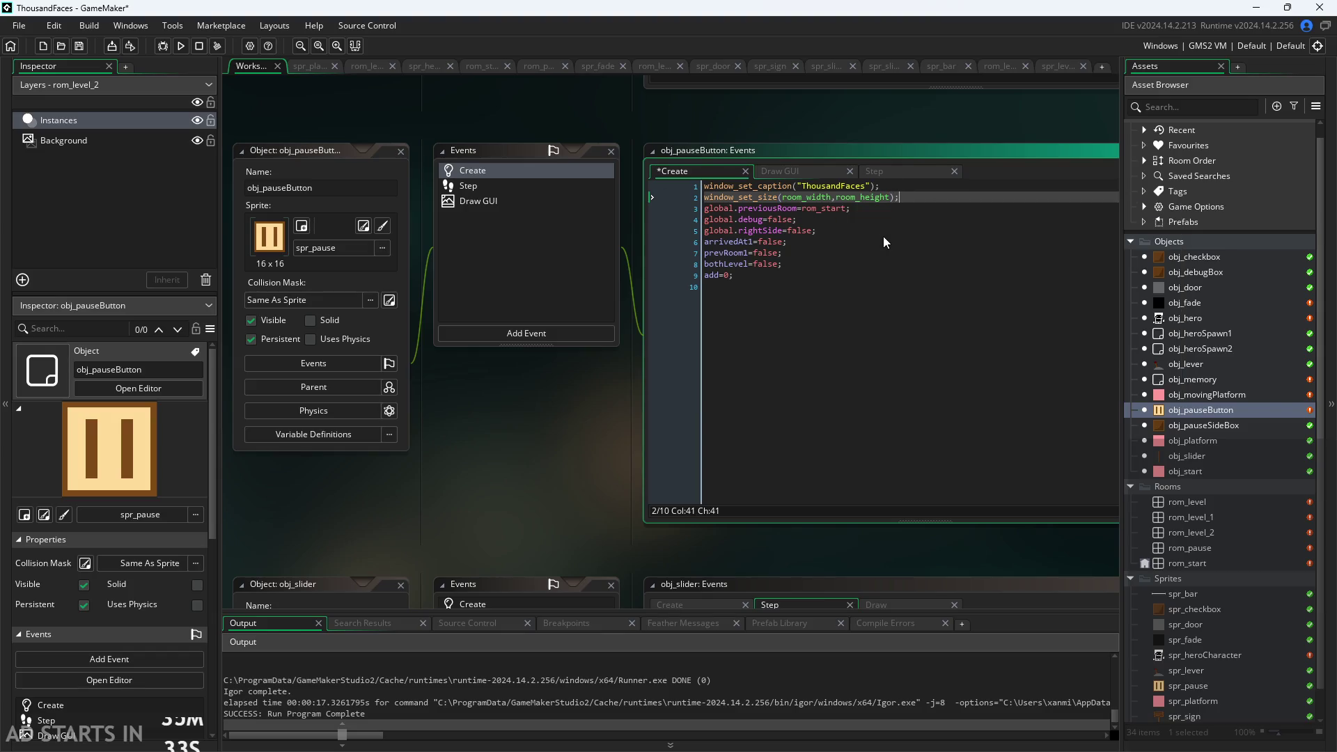
Double both arguments to room_width*2 and room_height*2, then save the code
click(837, 197)
key(Left)
text(*2)
key(Right)
key(Right)
key(Right)
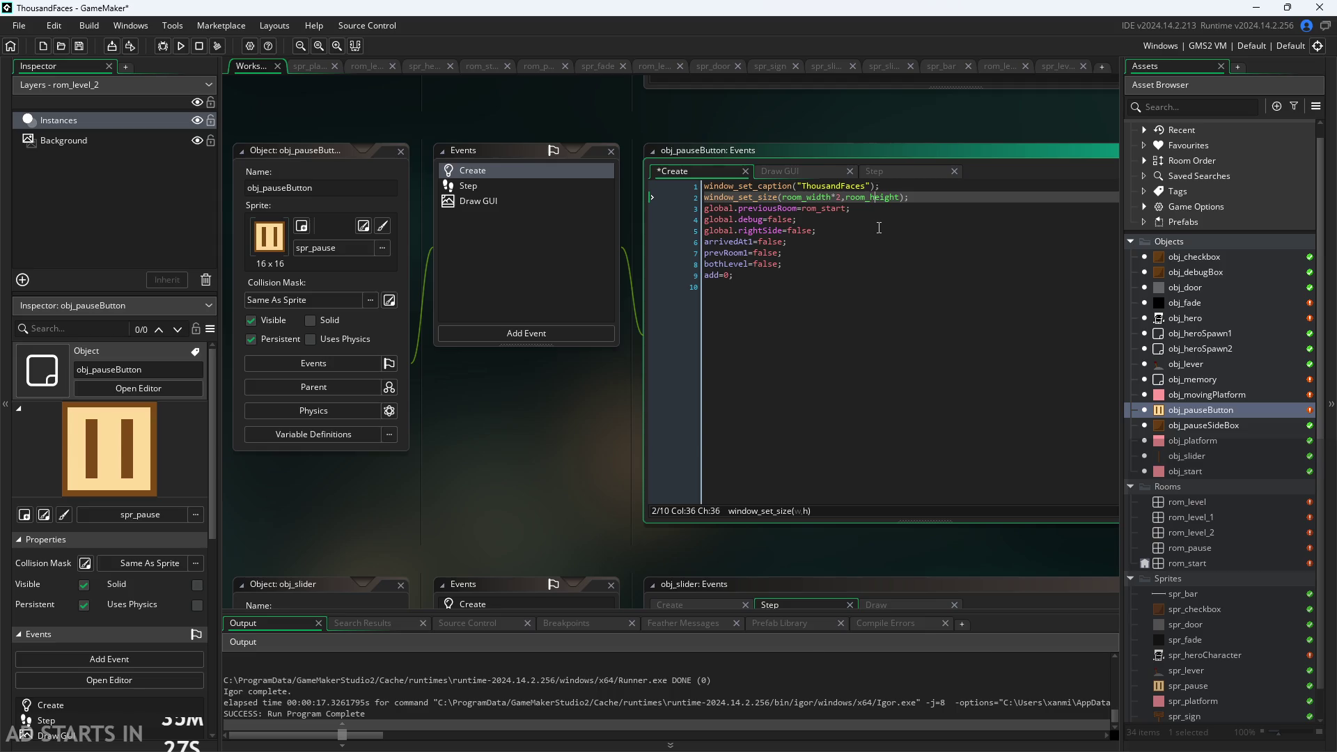
key(Right)
key(Right)
key(Right)
text(*)
text(2)
right_click(879, 227)
click(558, 361)
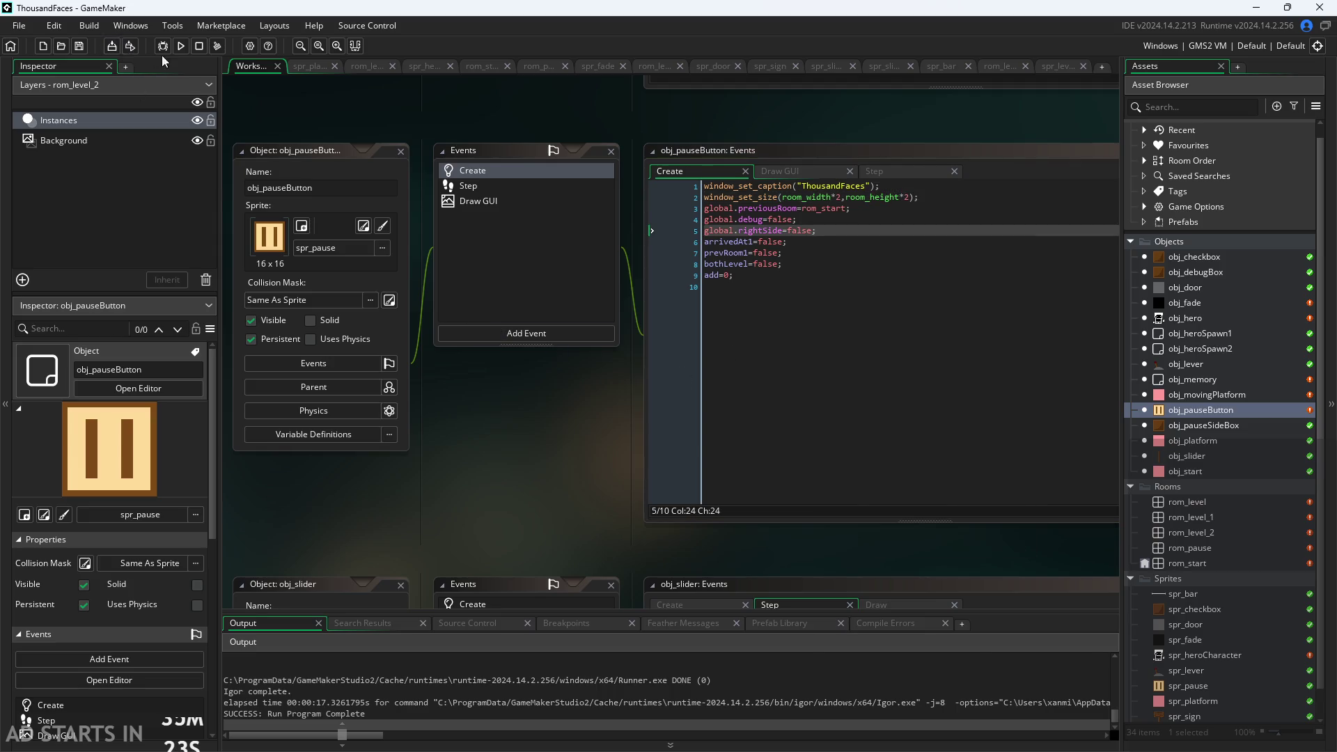
click(179, 46)
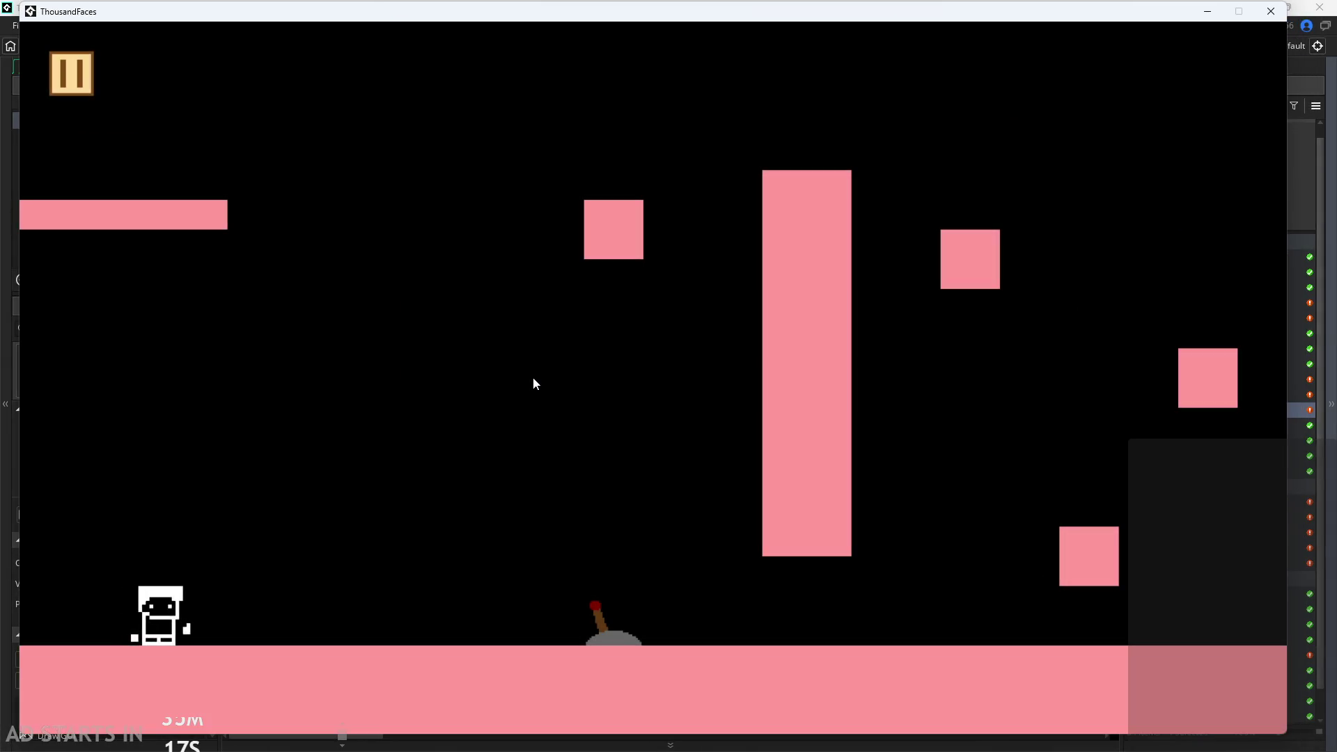
key(Escape)
click(457, 356)
click(457, 281)
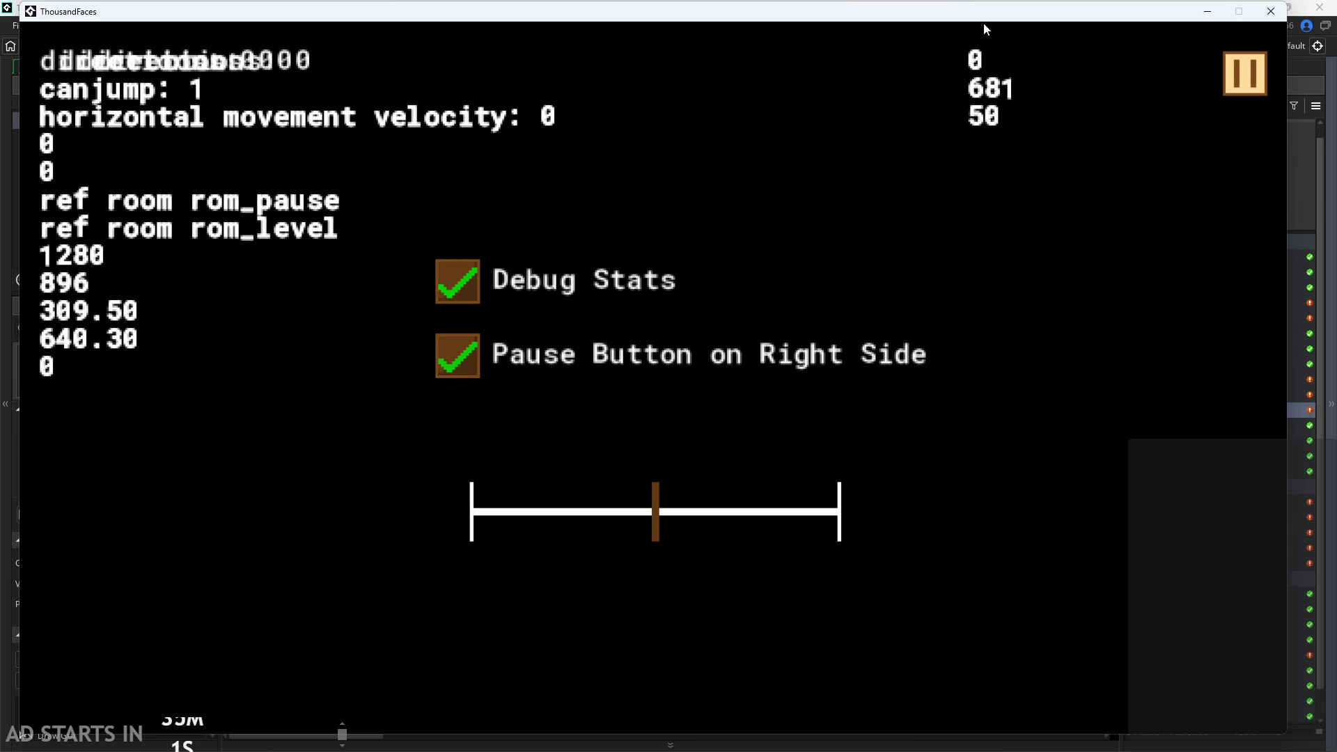
mouse_move(974, 21)
mouse_down()
mouse_move(948, 14)
mouse_move(973, 7)
mouse_move(991, 24)
mouse_up()
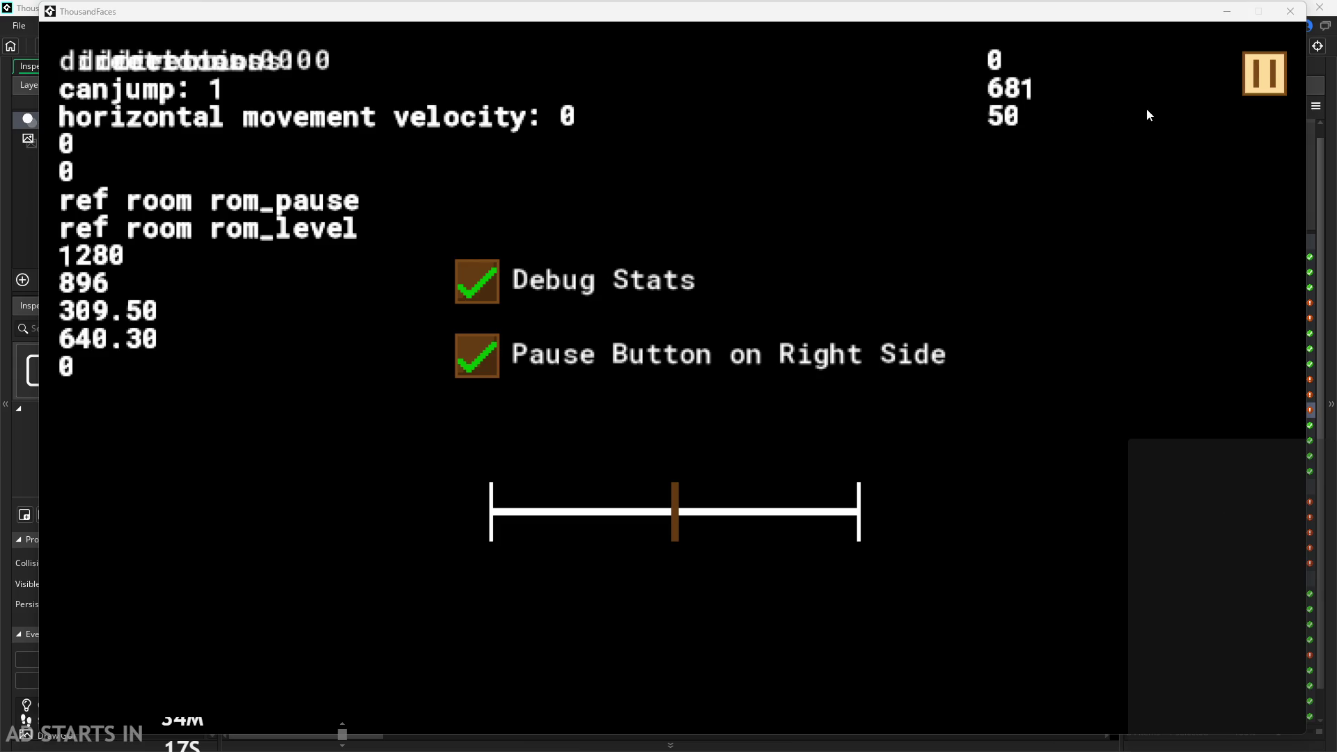
click(1289, 14)
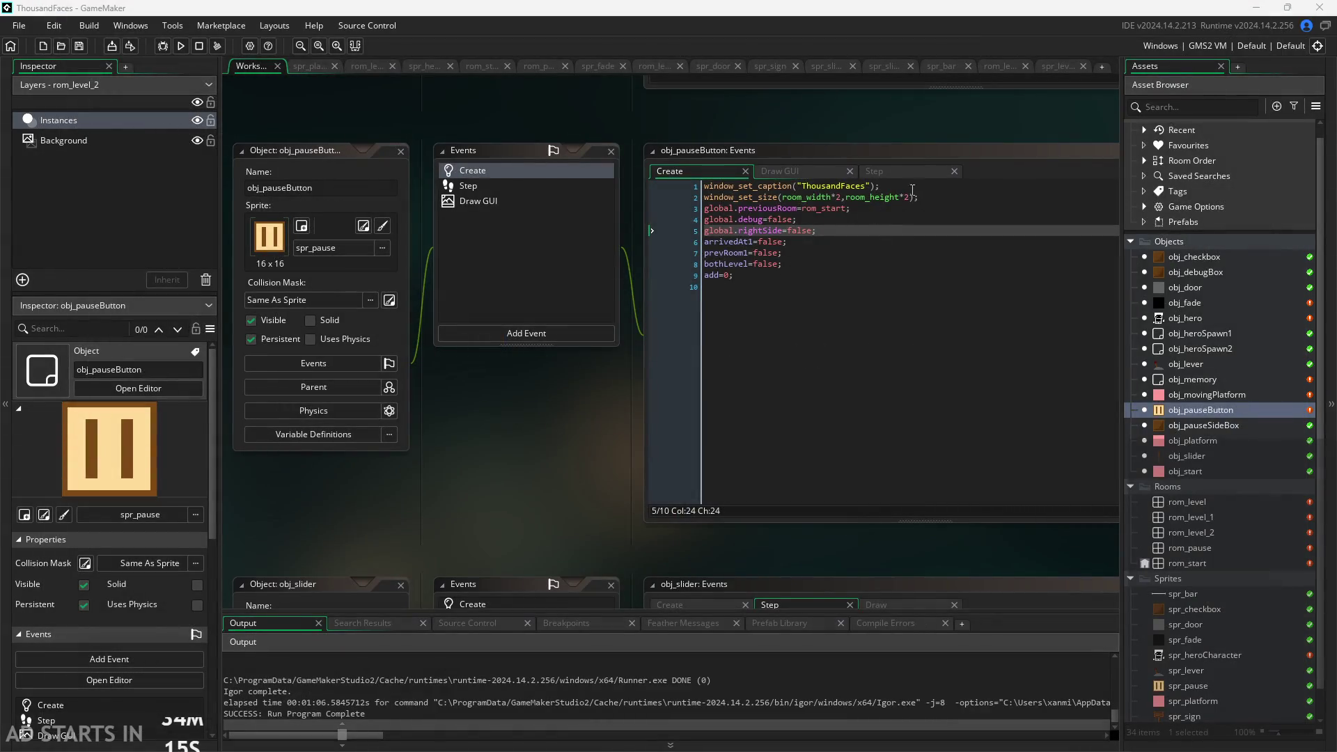
click(945, 196)
key(Return)
text(with_)
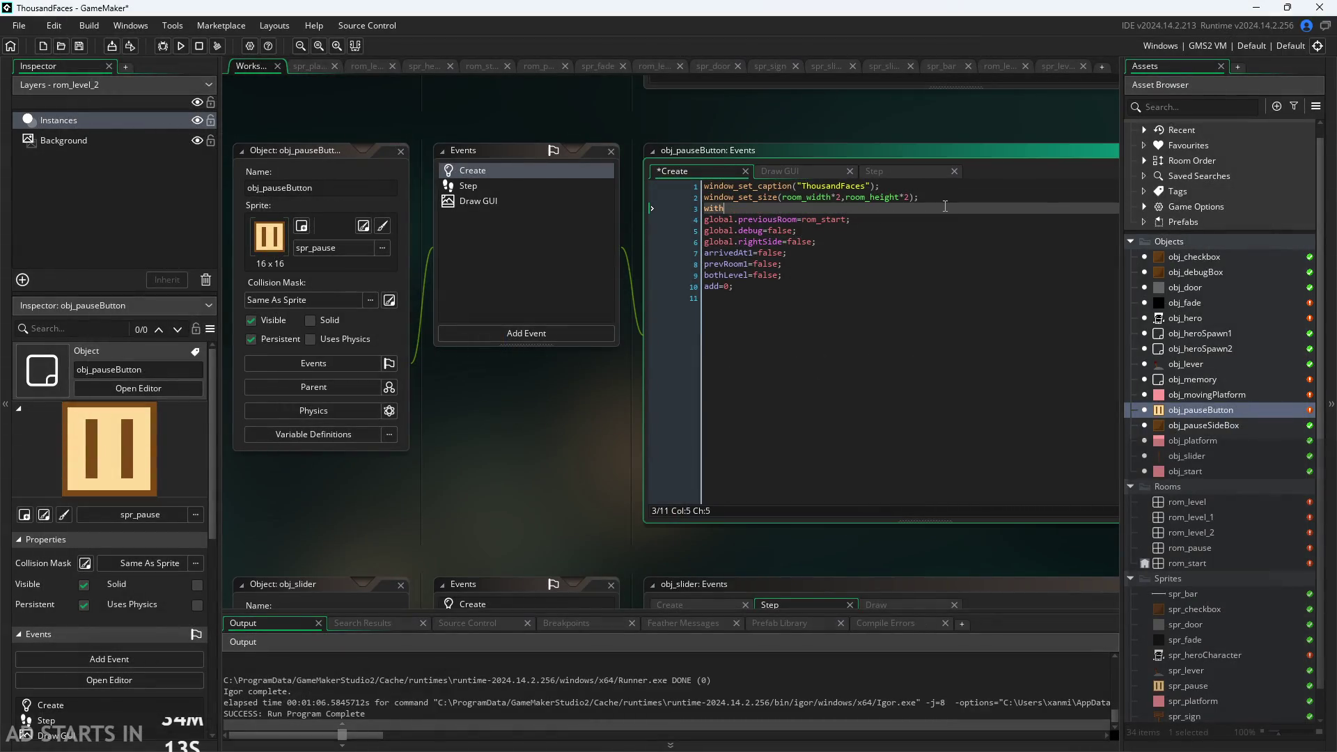
key(BackSpace)
key(BackSpace)
key(BackSpace)
text(for()
key(BackSpace)
key(BackSpace)
key(BackSpace)
text(font_)
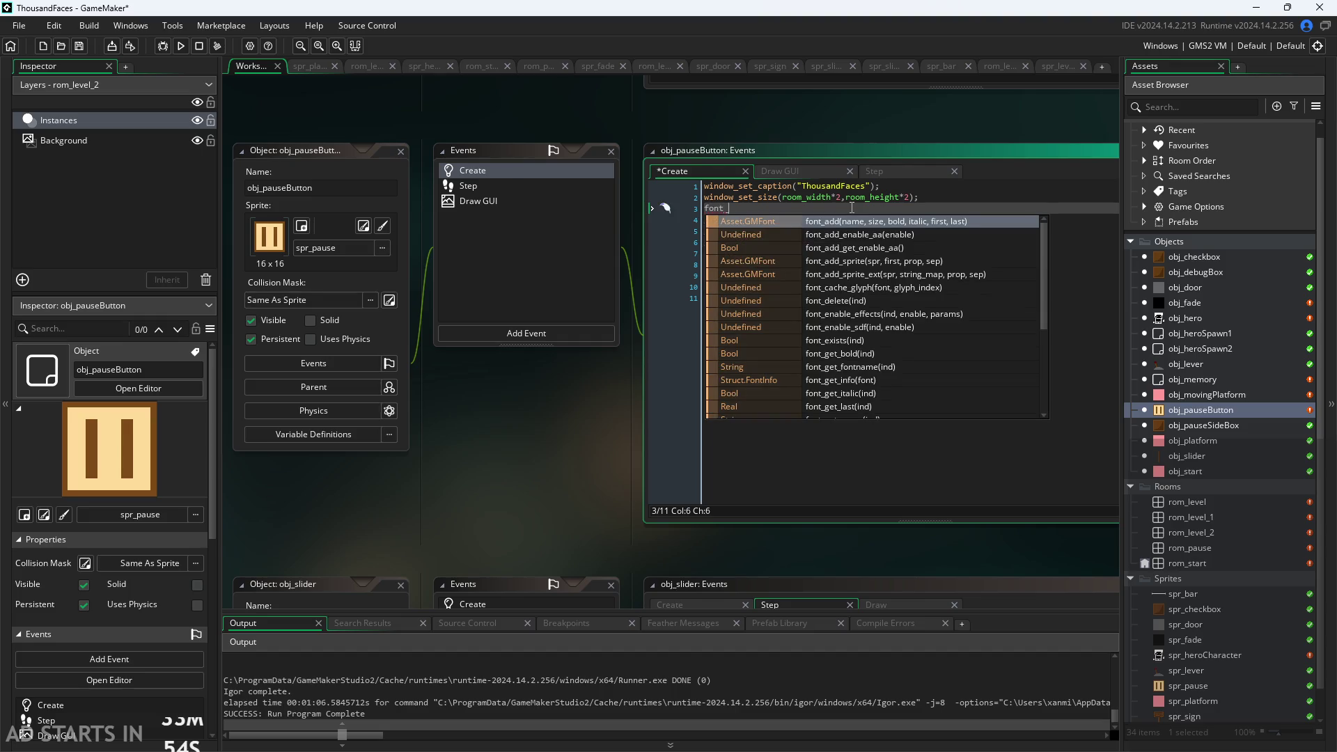
text(en)
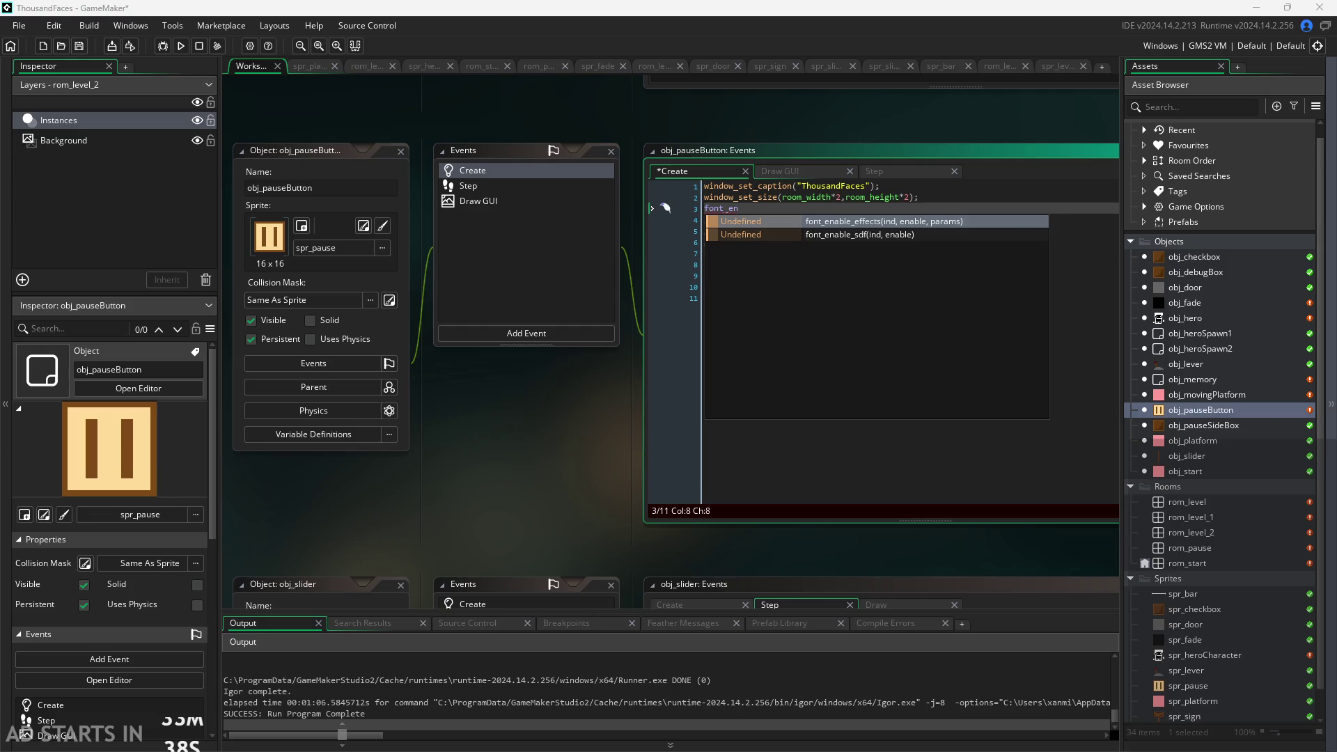
key(Escape)
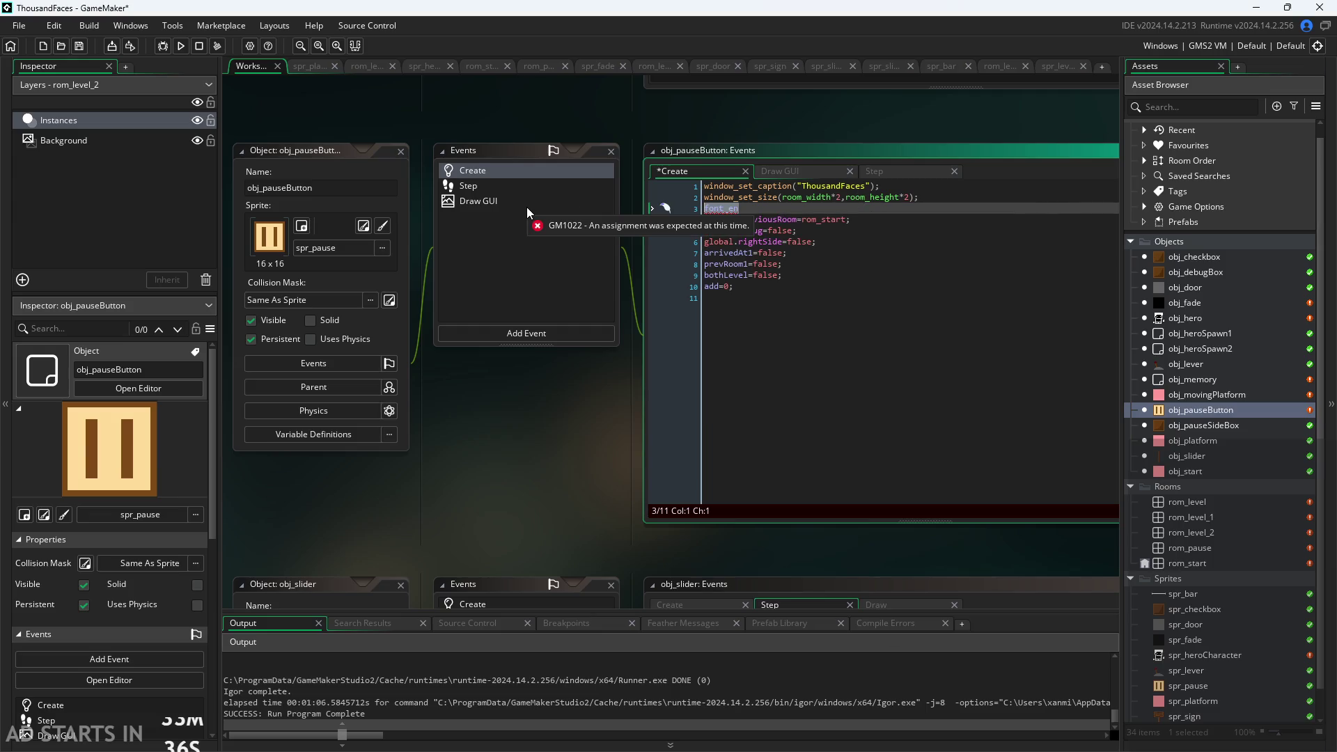
Remove the unfinished font_en line with an undo
key(ctrl+z)
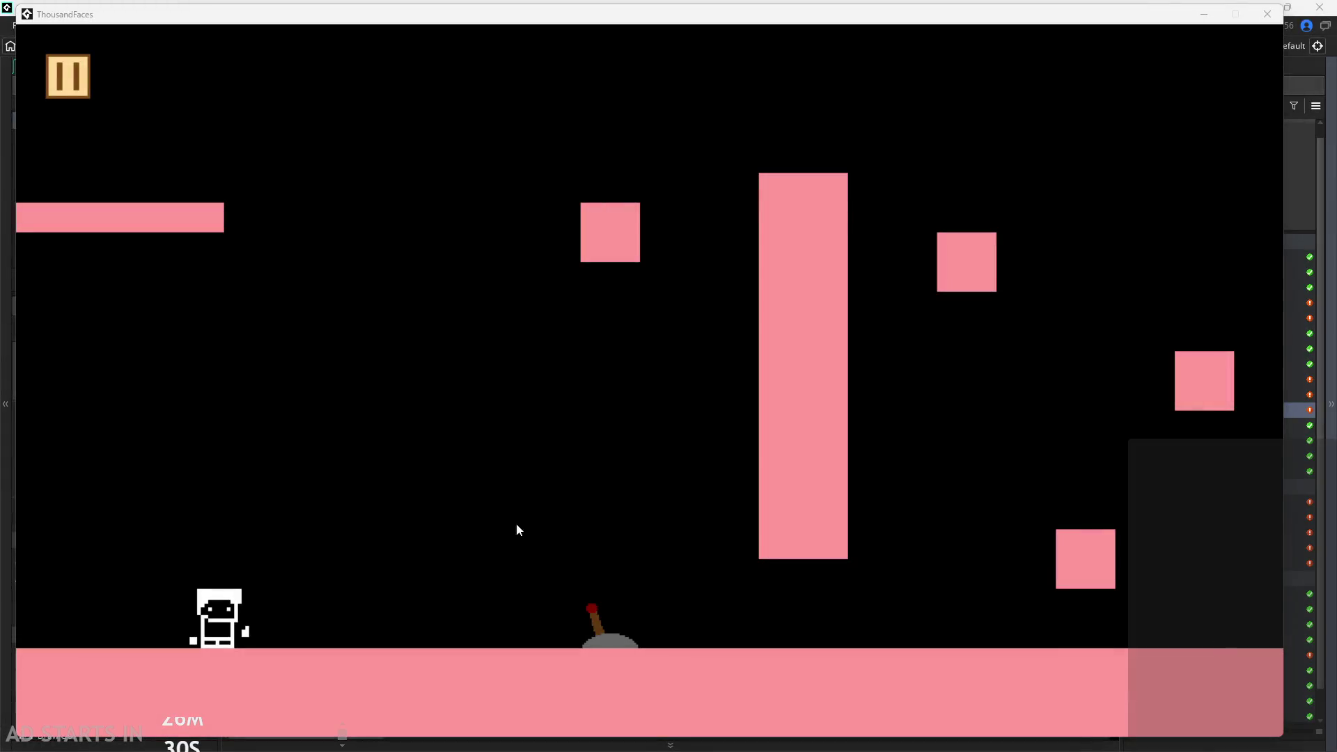
Walk the character back and forth, then jump up onto the upper blocks and across the top
key(Right)
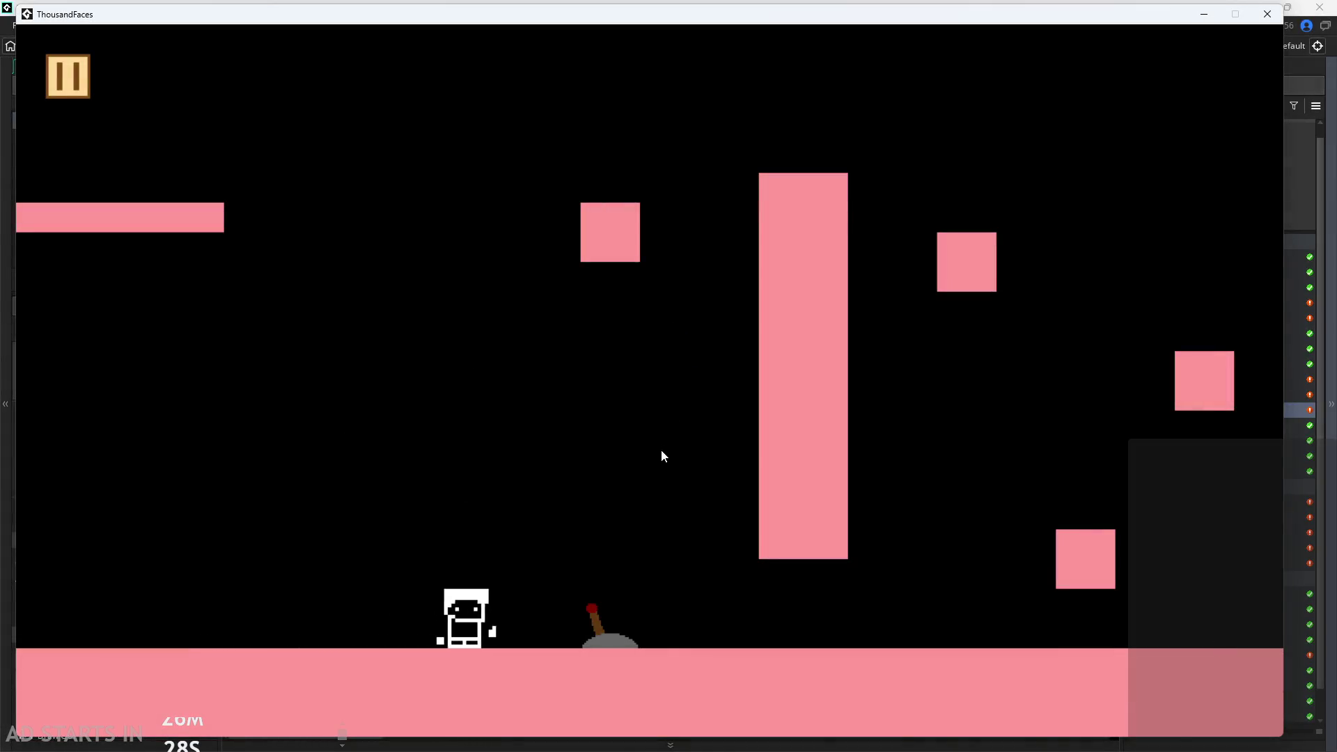
key(Left)
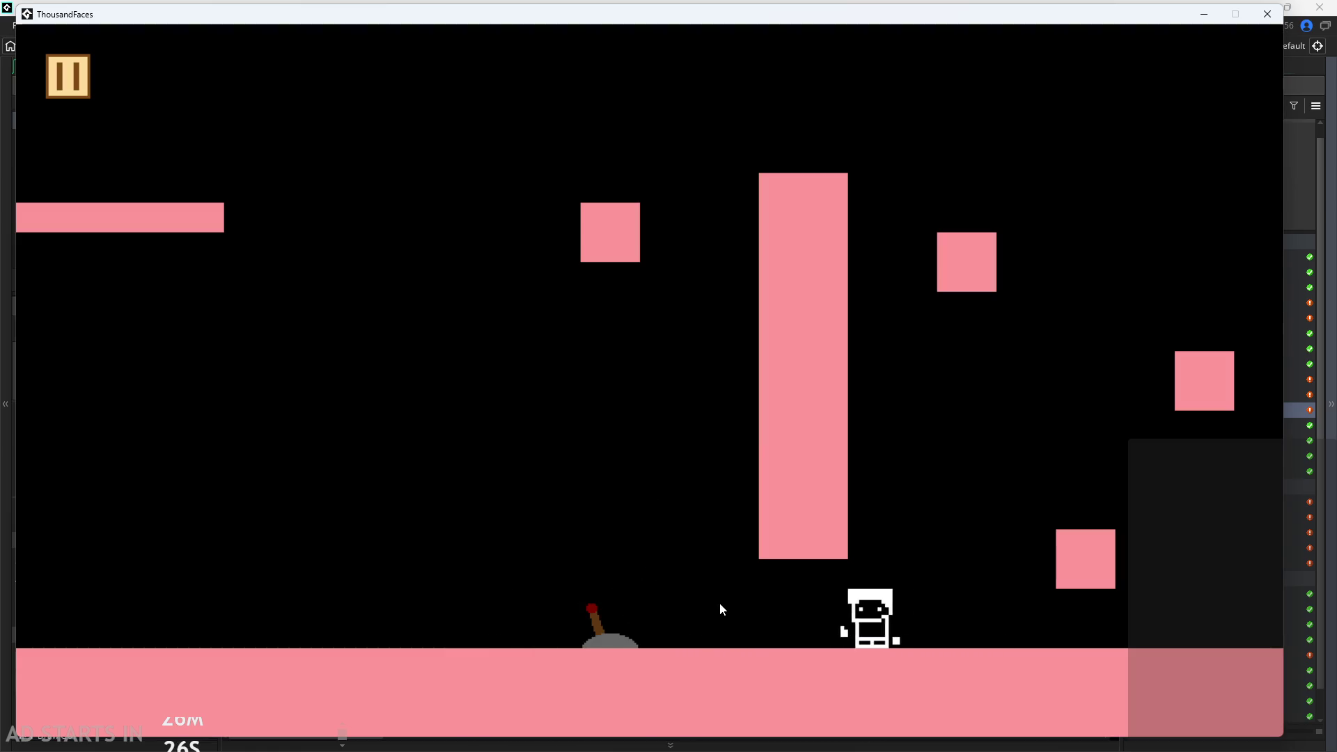
key(Right)
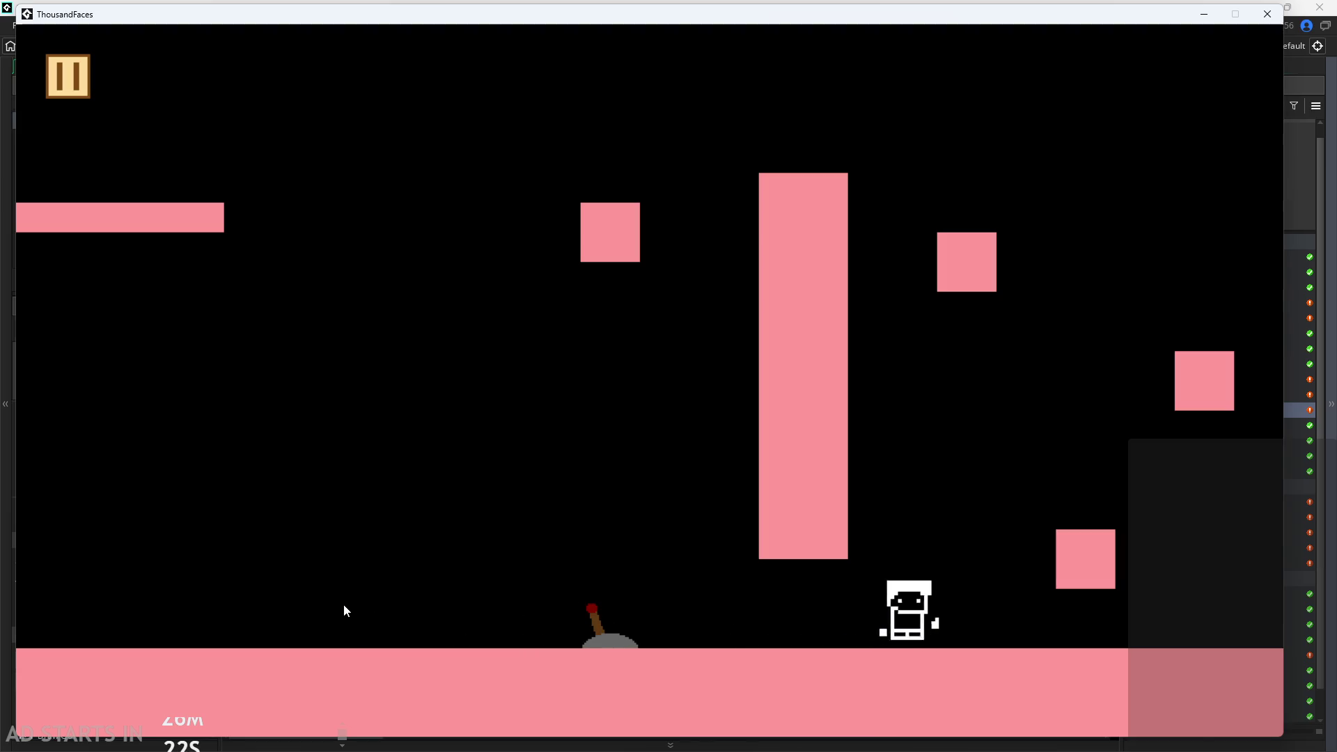
key(Up)
key(Up)
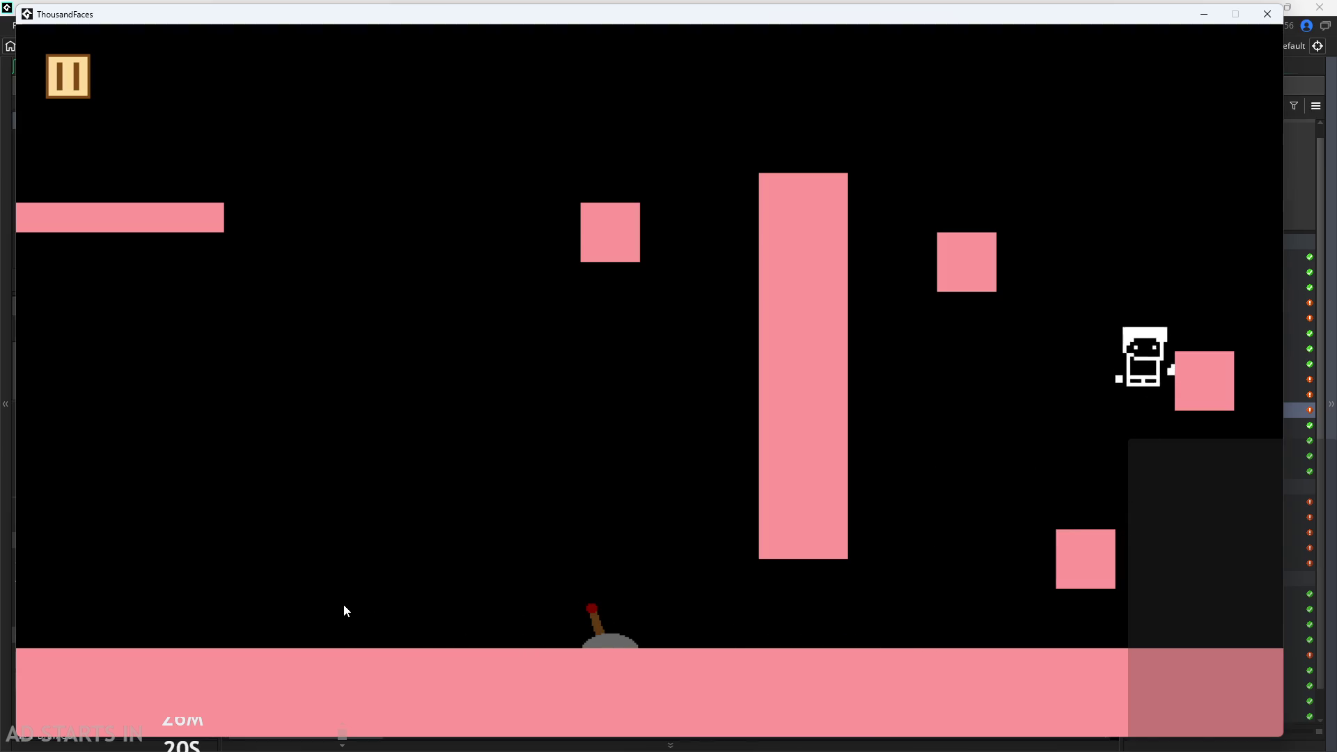
key(Left)
key(Up)
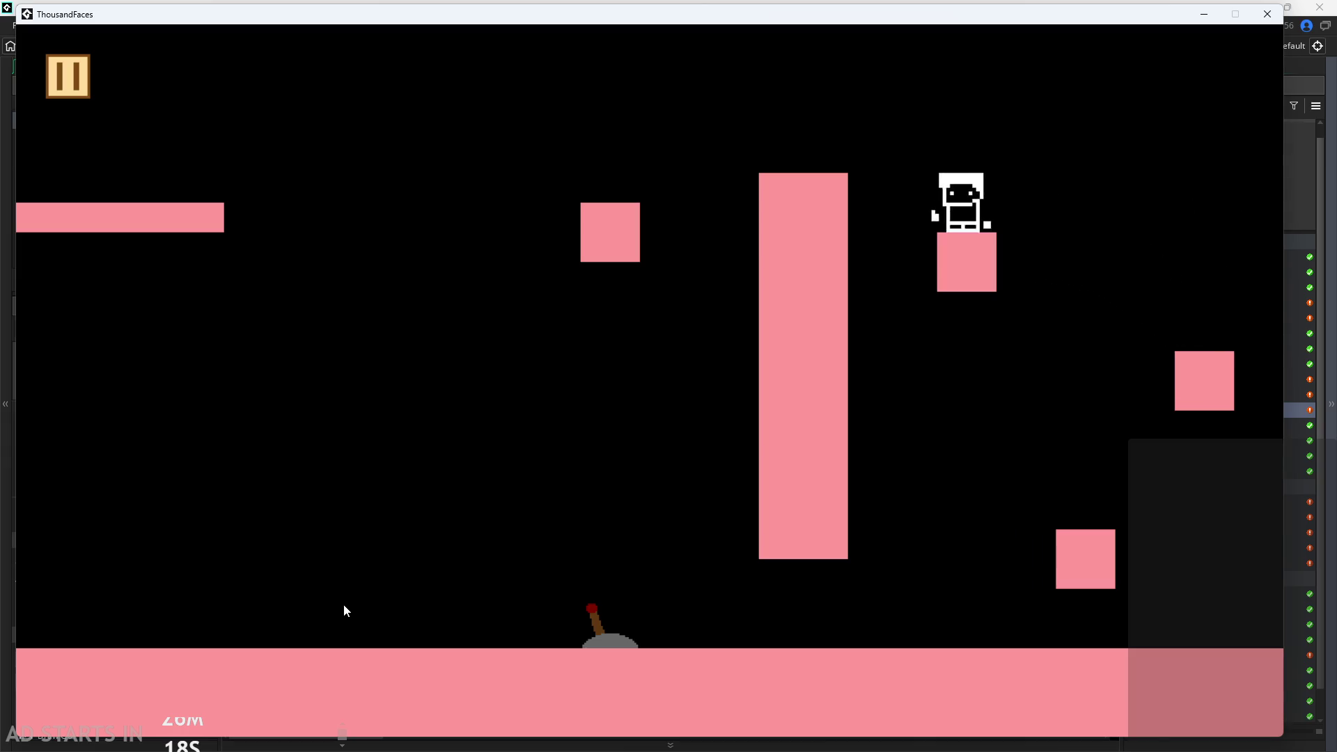
key(Up)
key(Left)
key(Up)
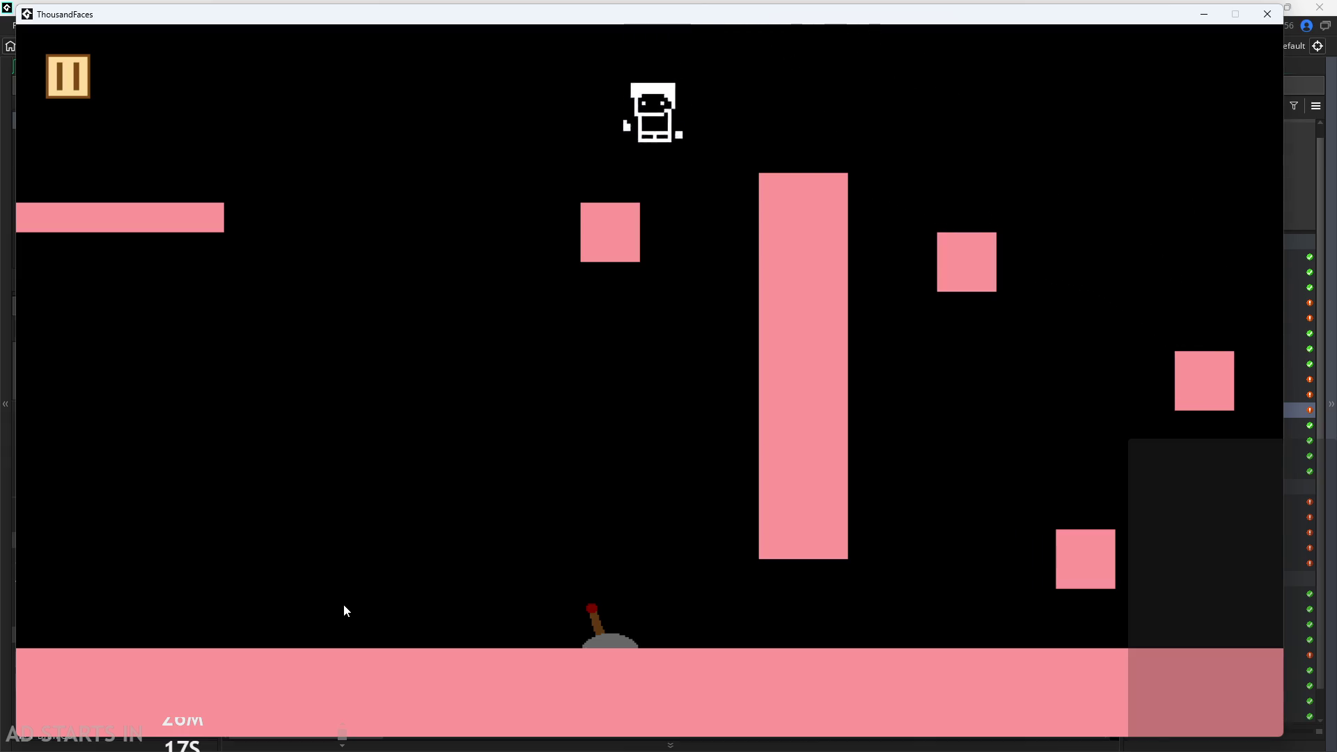
key(Up)
Drop to the floor, climb toward the top-right, then run right into the large-2 level
key(Right)
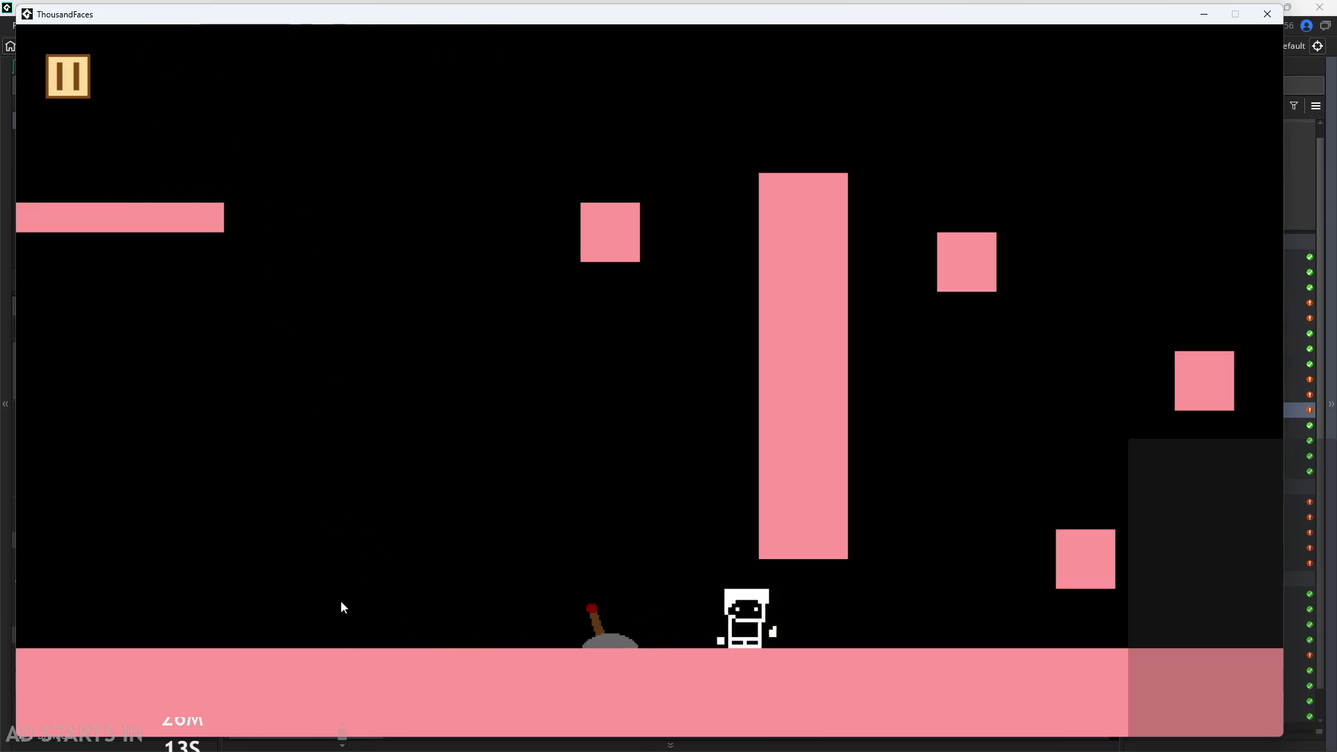
key(Up)
key(Right)
key(Up)
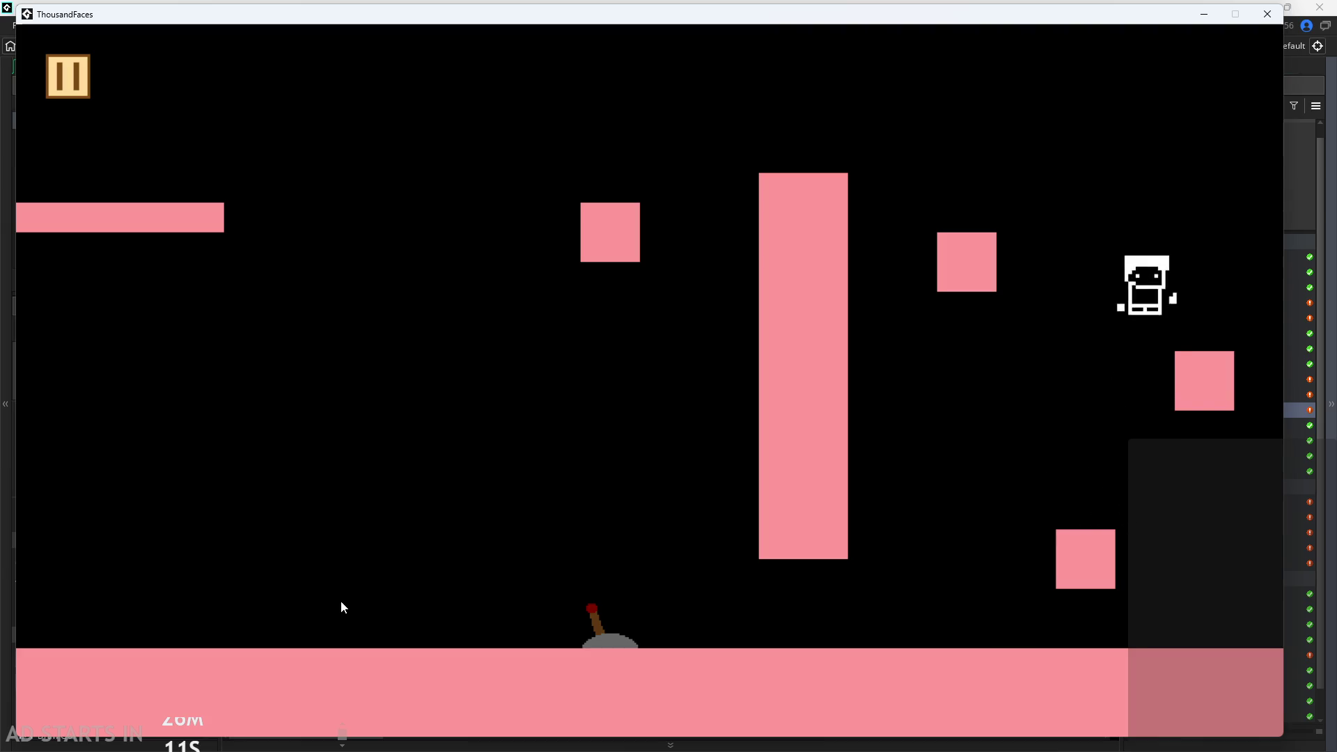
key(Left)
key(Up)
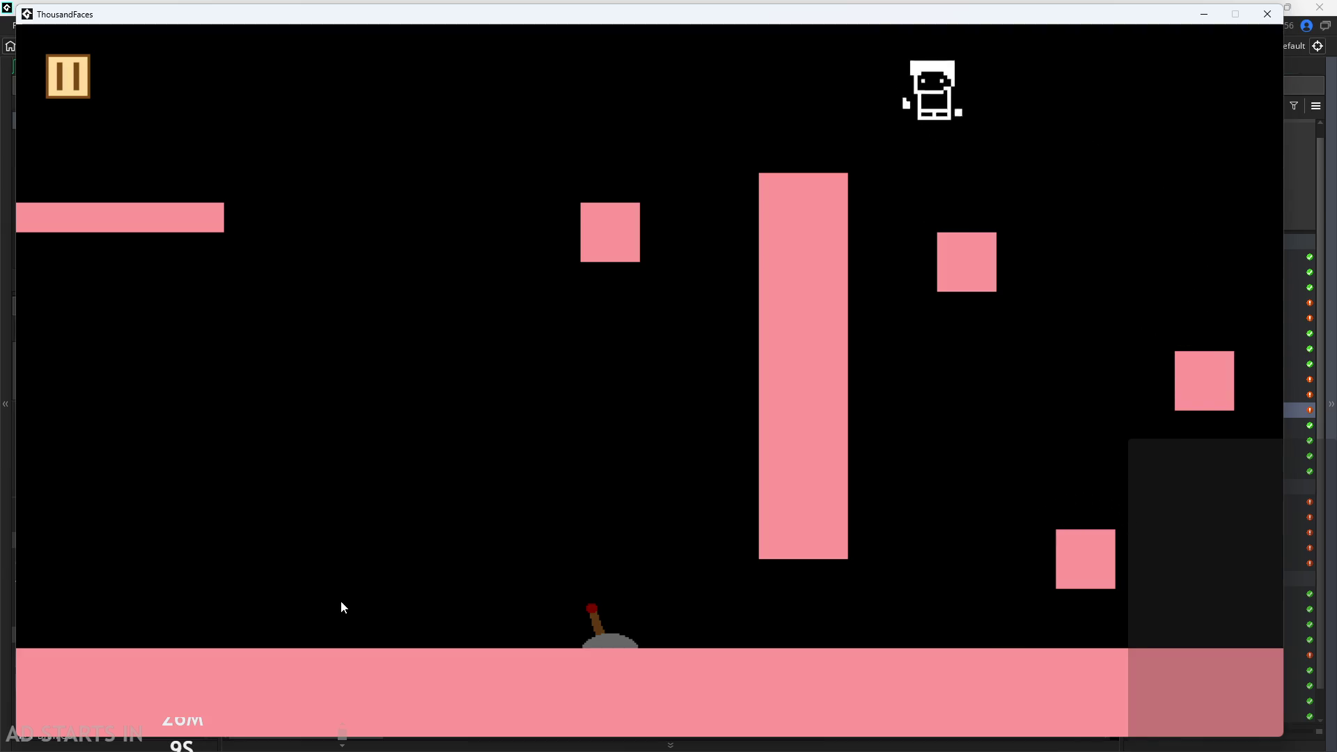
key(Right)
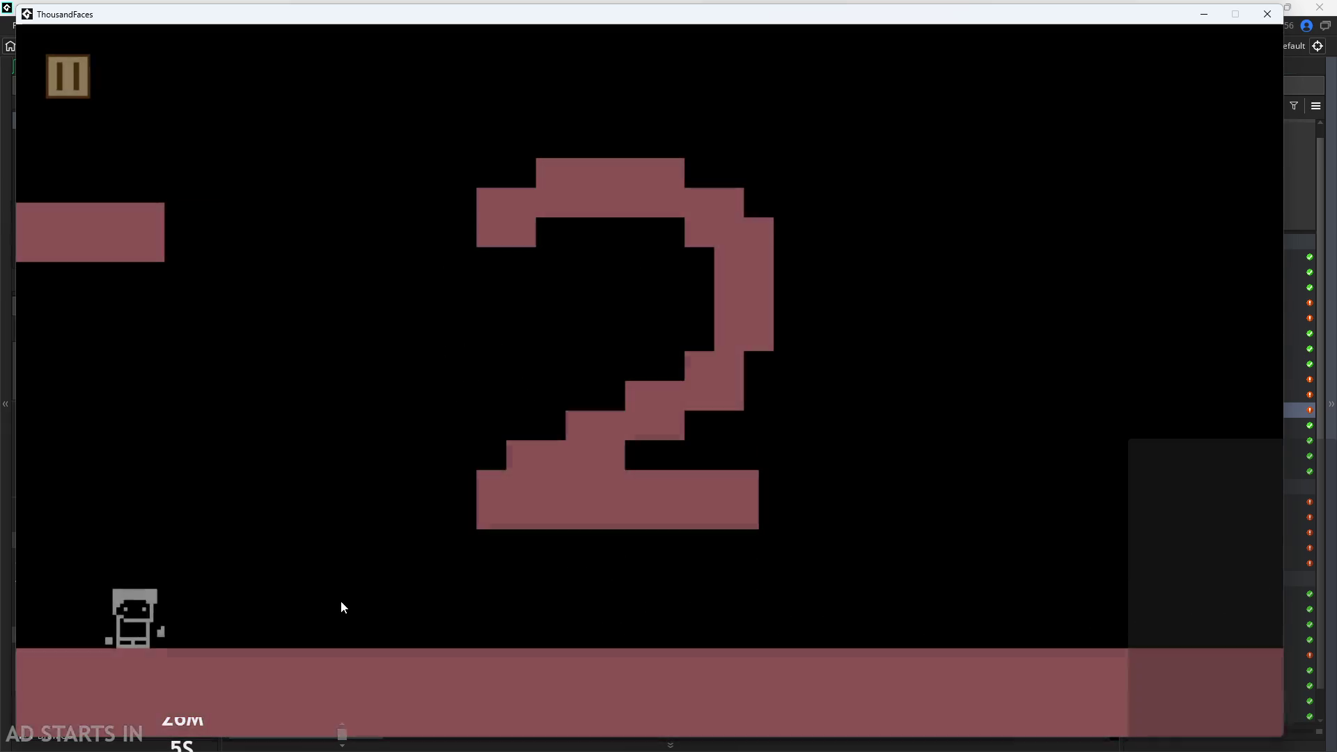
Jump up past the large 2, drop back to the floor, and run right to the exit
key(Right)
key(Up)
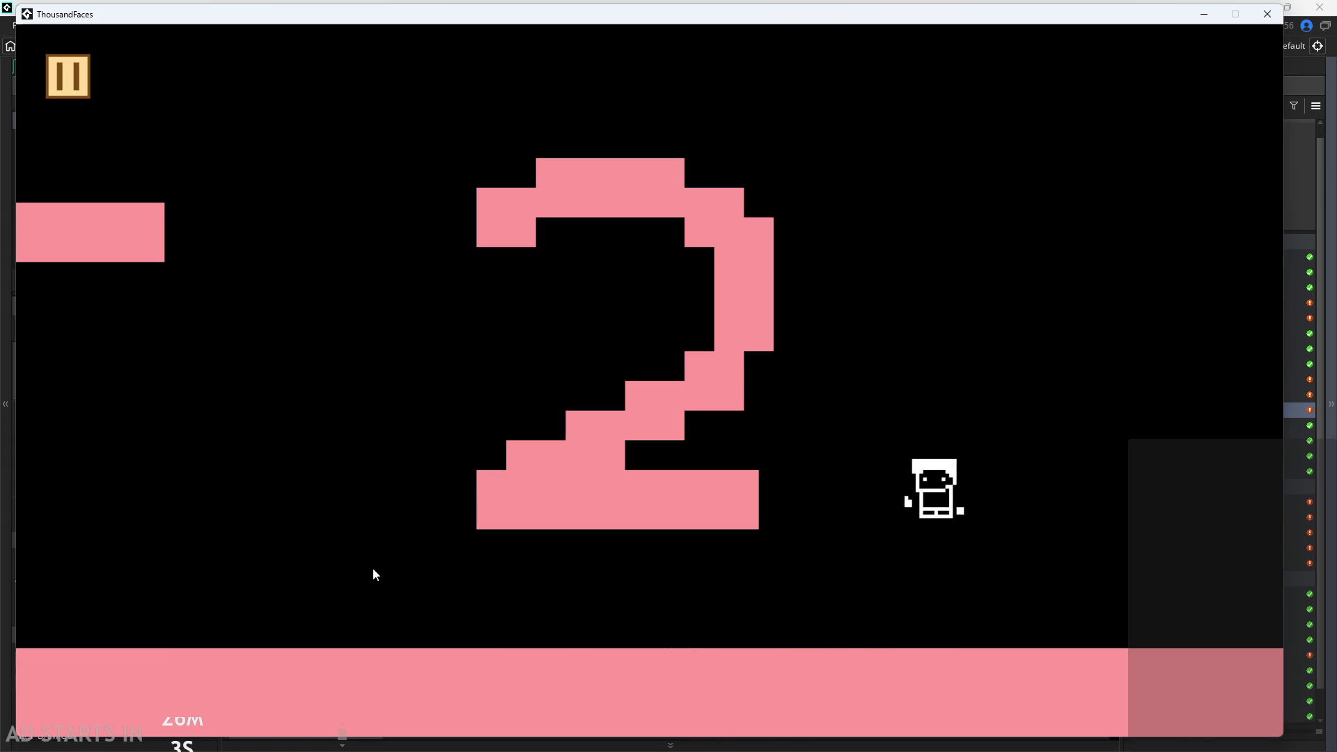
key(Left)
key(Up)
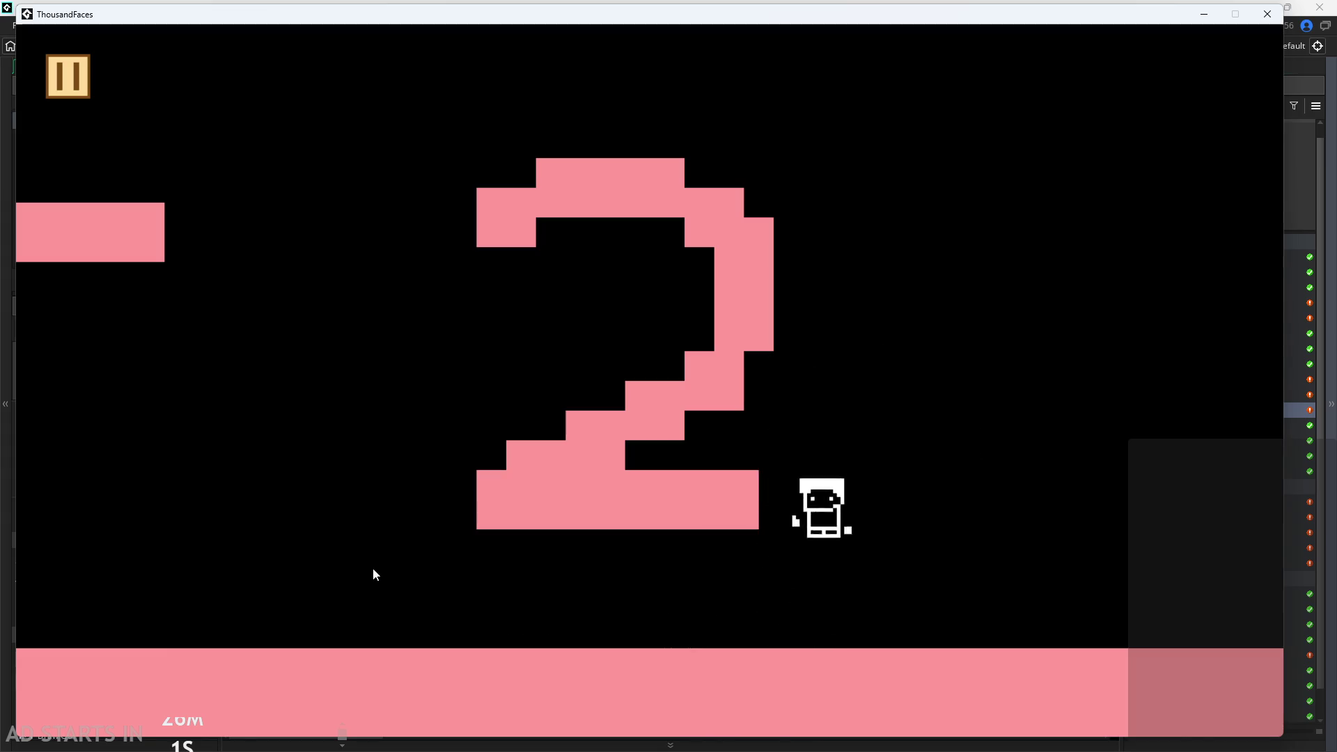
key(Right)
key(Left)
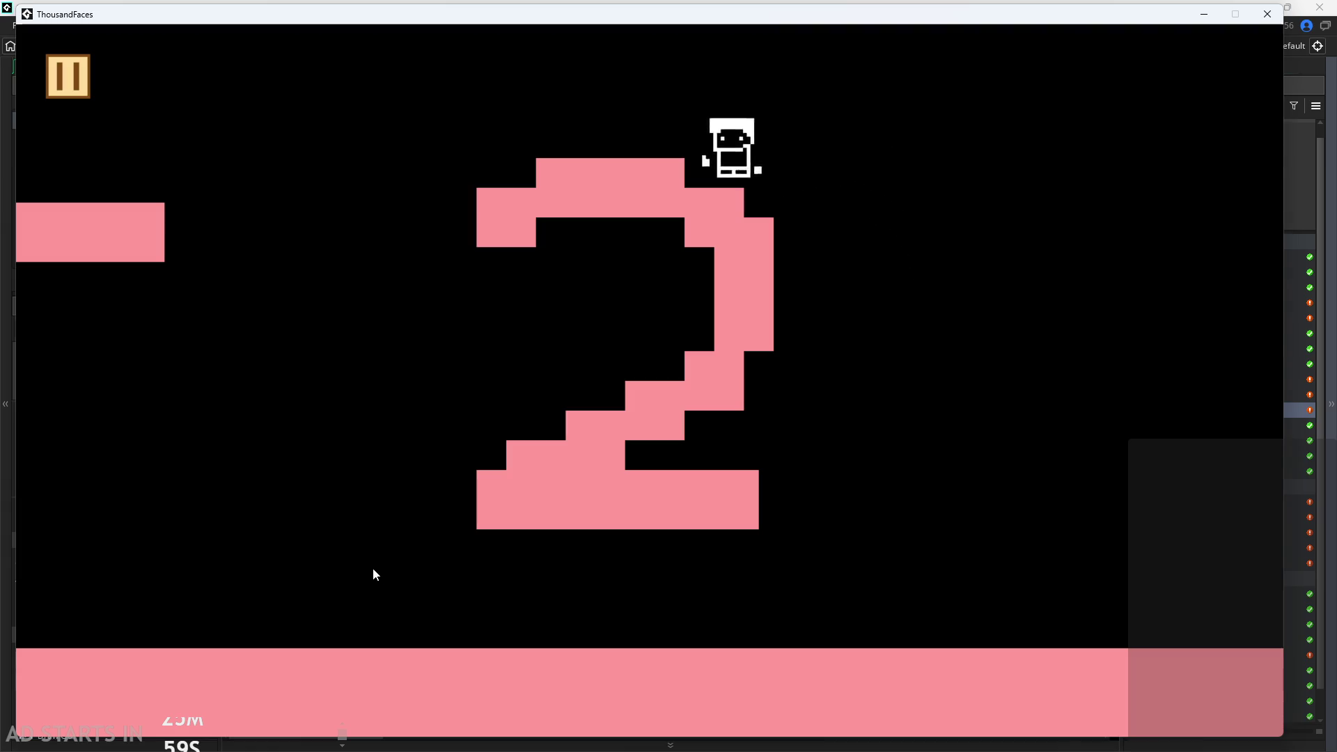
key(Right)
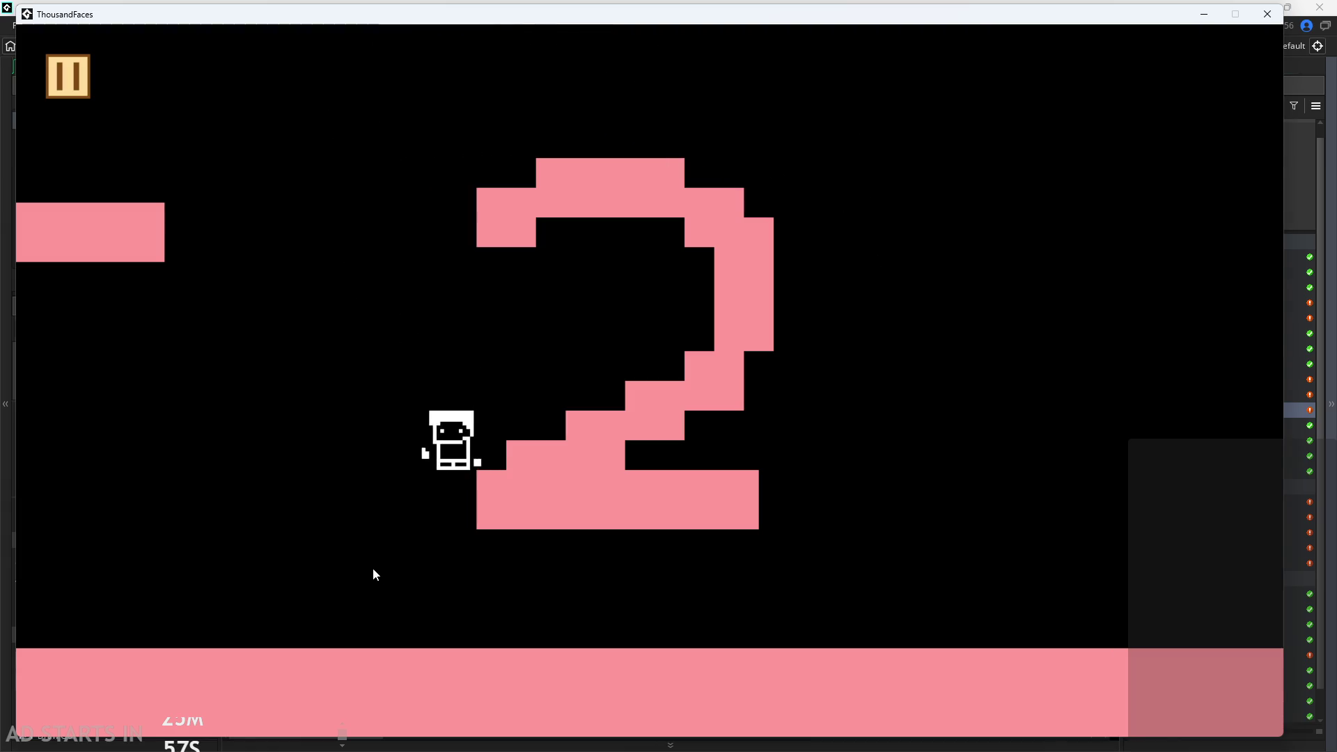
key(Left)
key(Right)
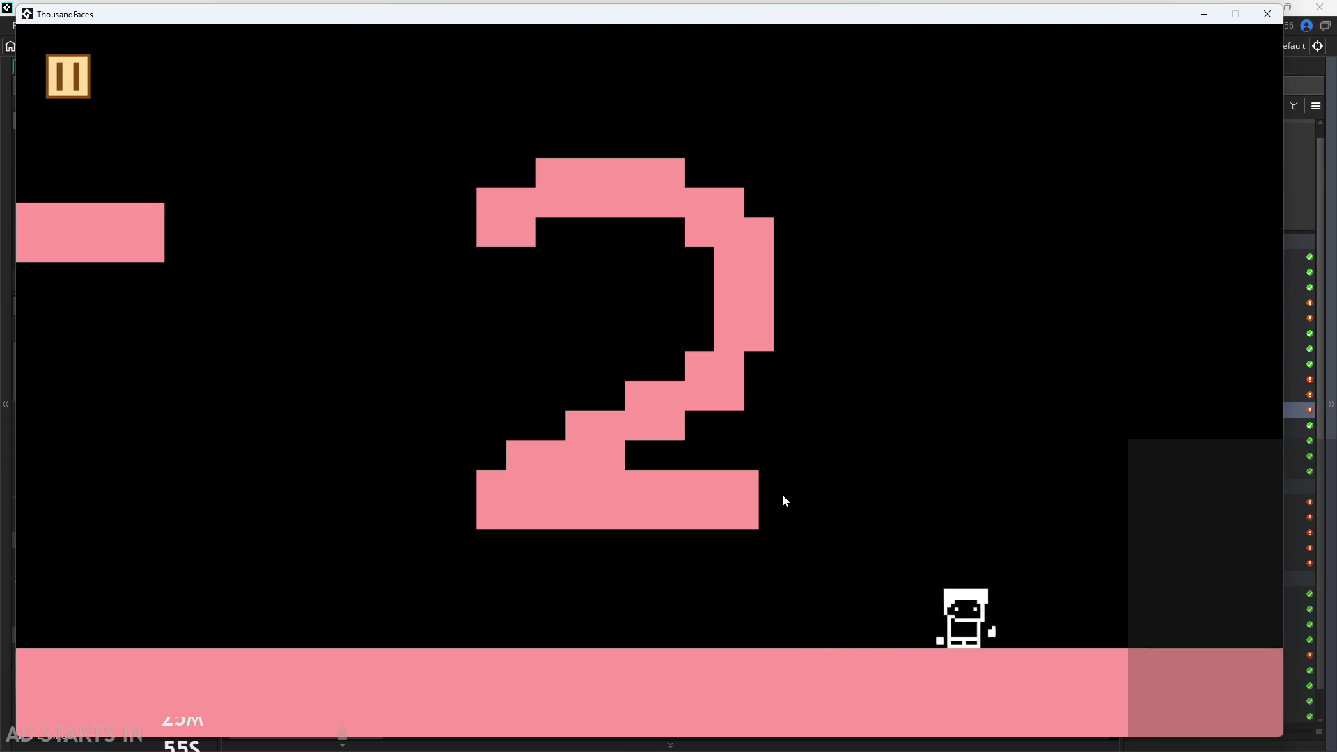
key(Left)
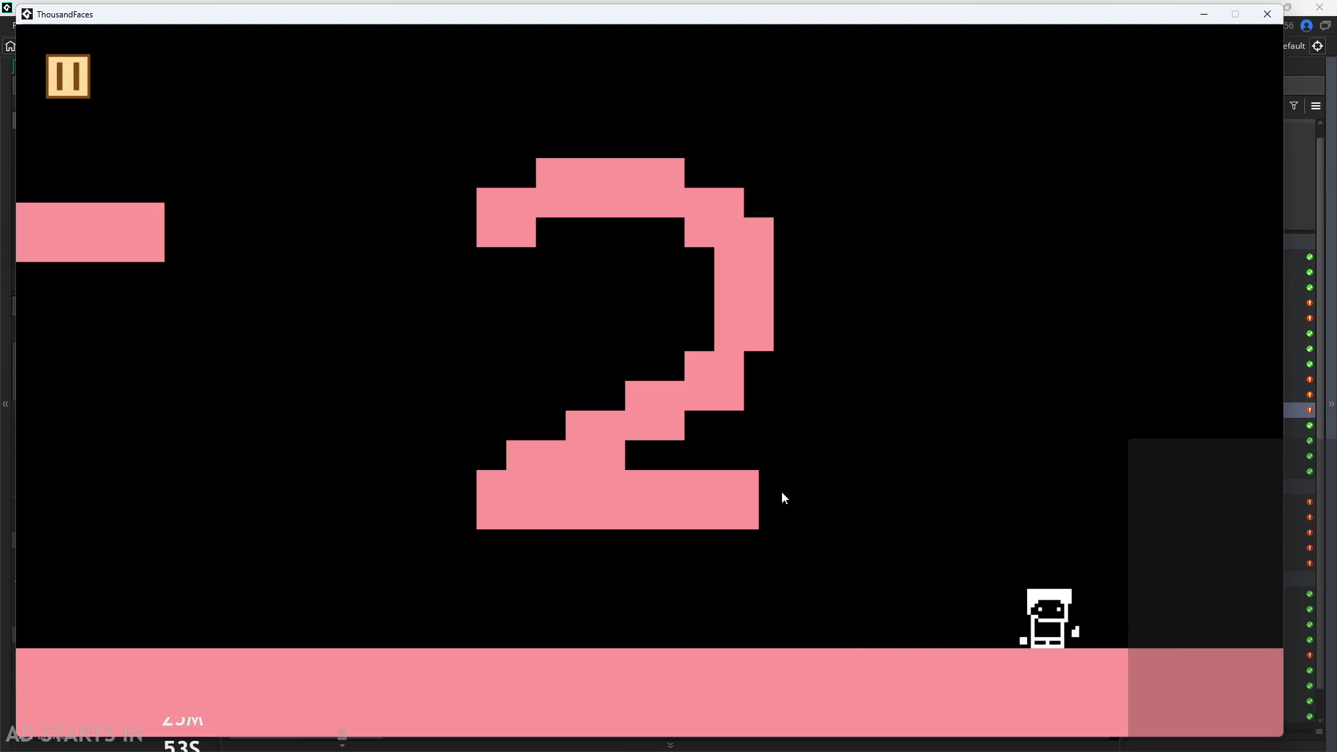
key(Right)
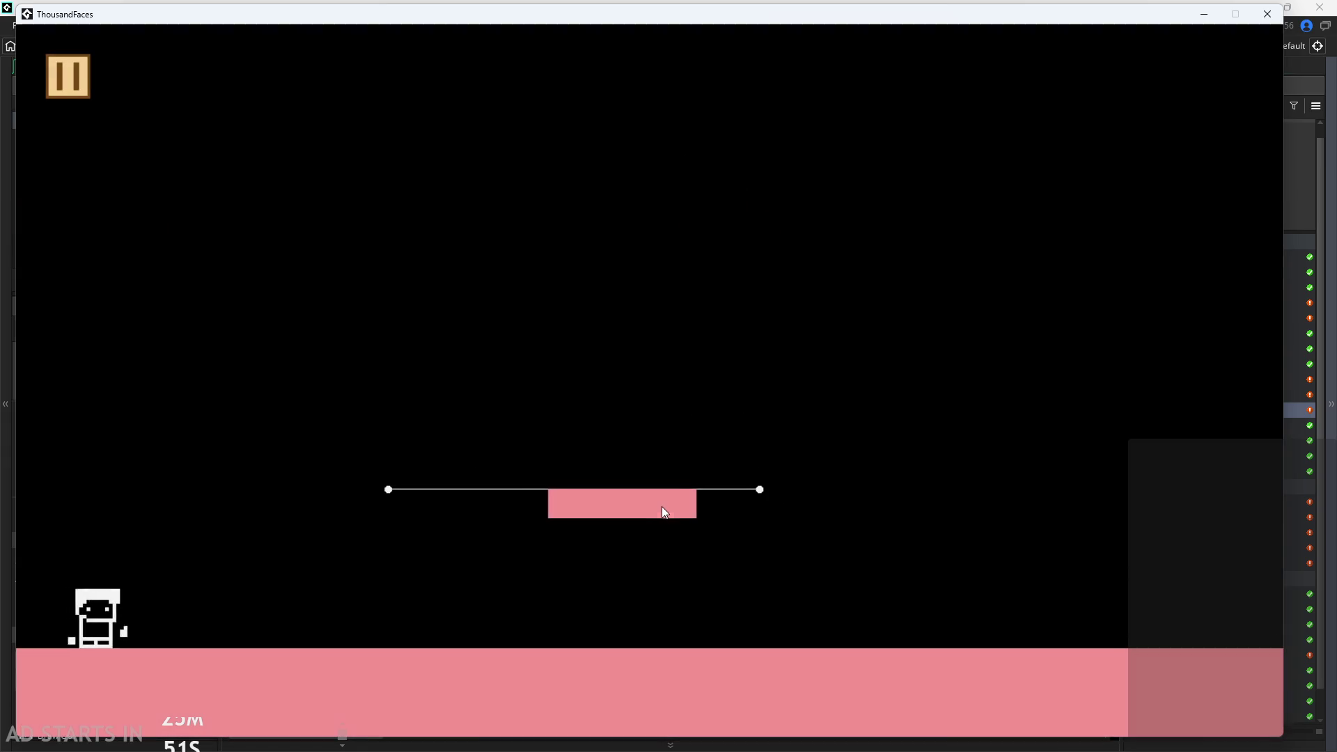
Enter the new level, hop on and off the track, and jump onto the sliding pink platform
key(space)
key(Right)
key(Right)
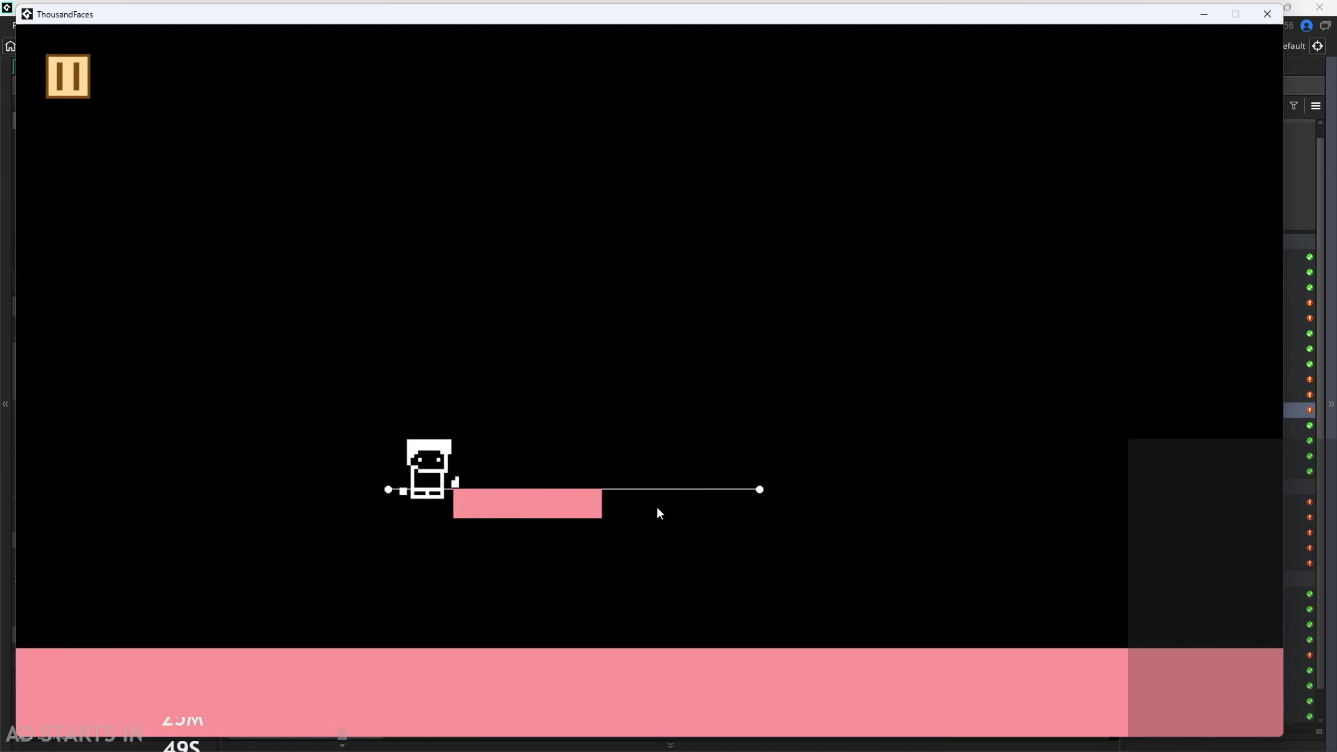
key(space)
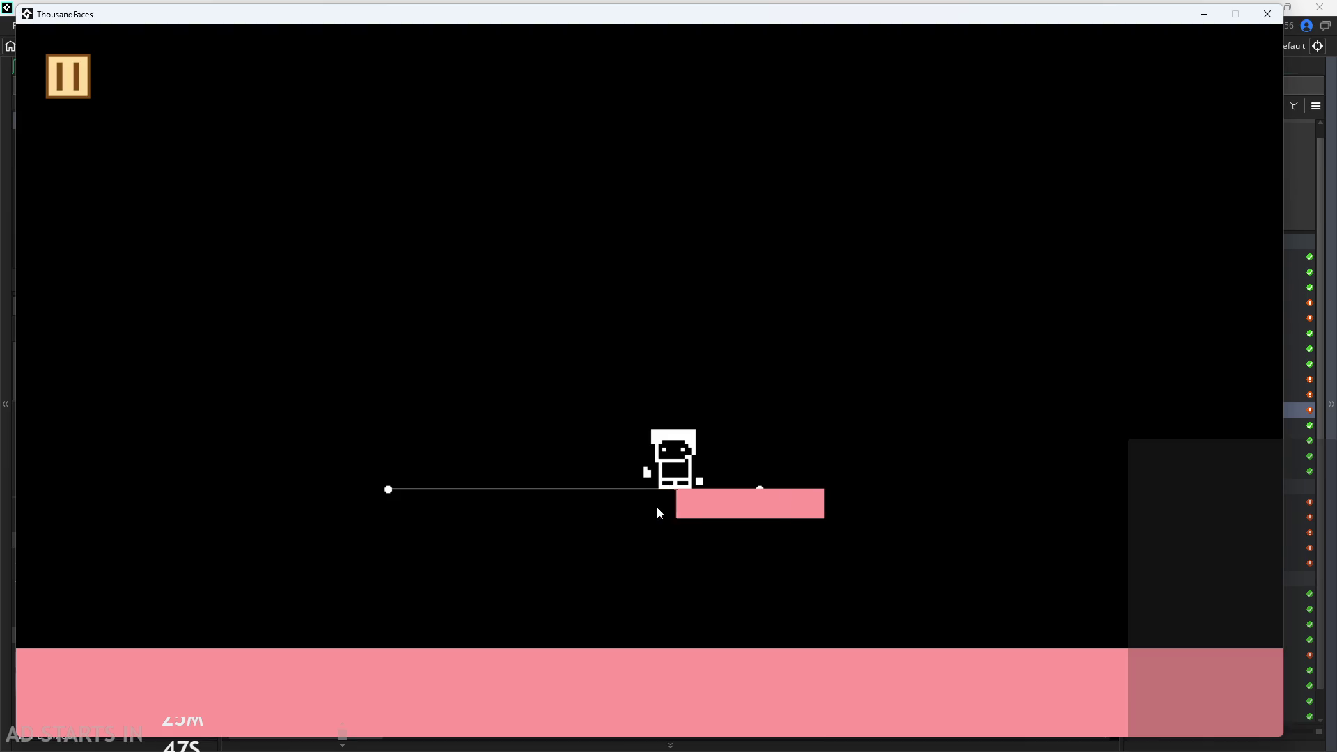
key(space)
key(Left)
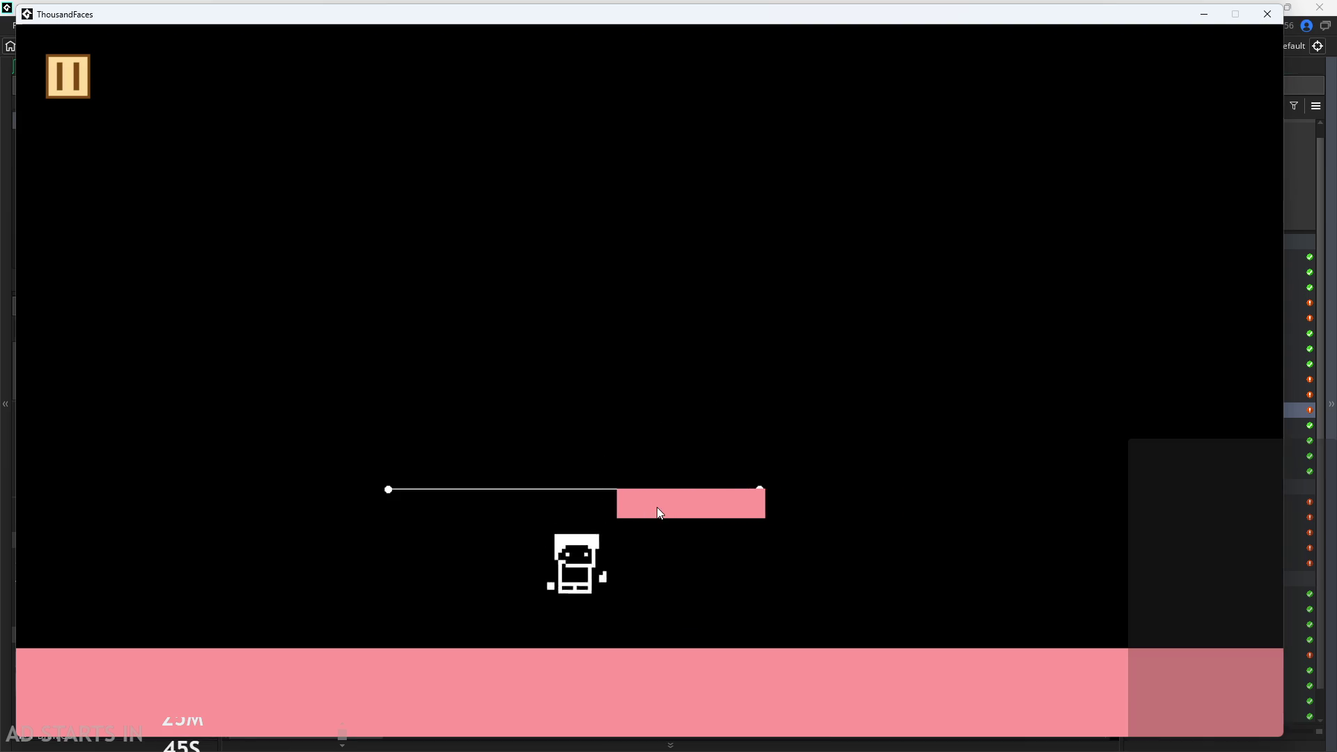
key(space)
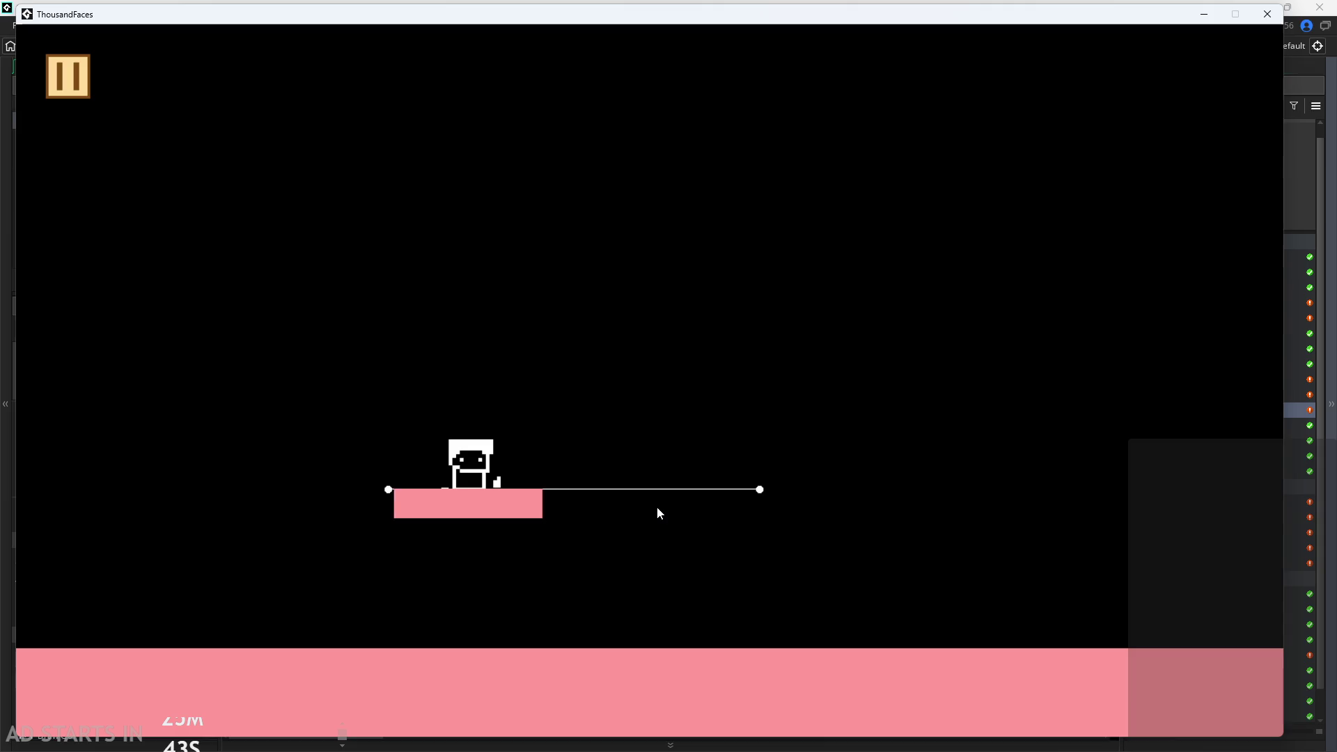
key(space)
key(Right)
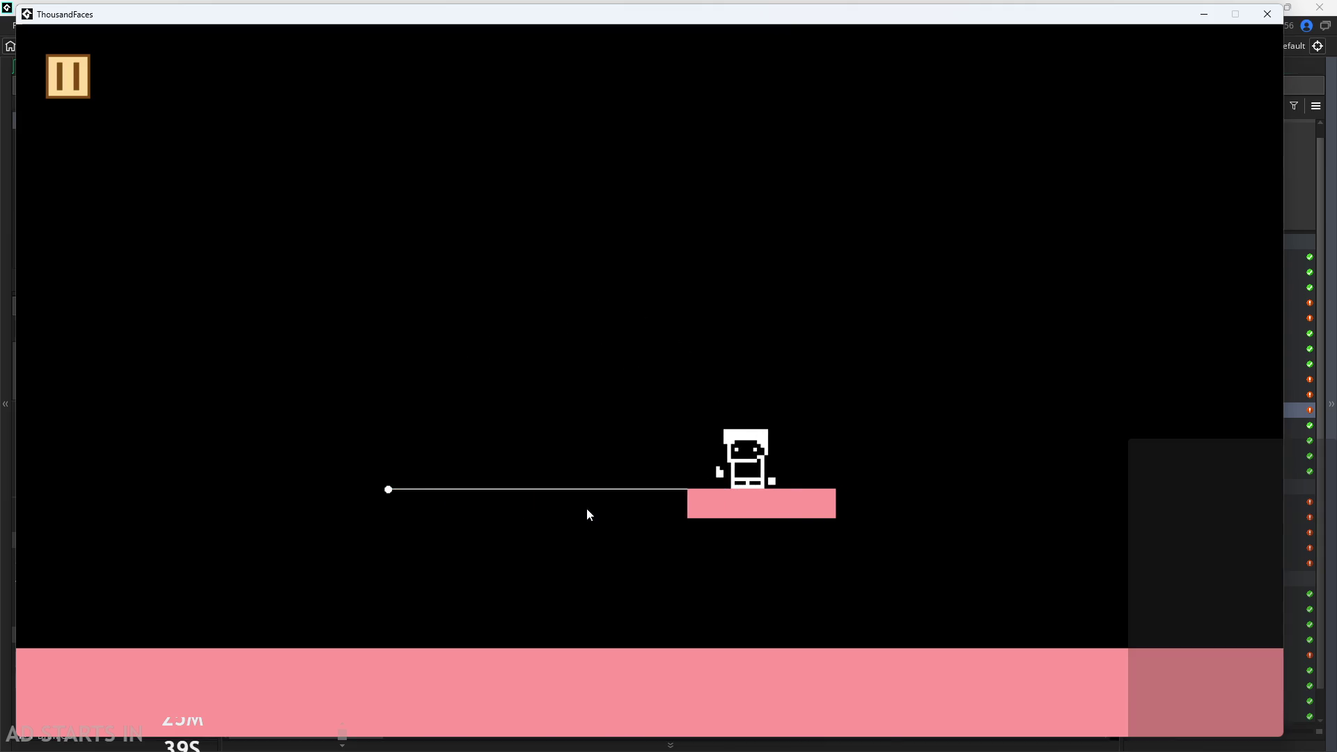
Ride and leap off the sliding platform, exit left, and jump over the large 2
key(Left)
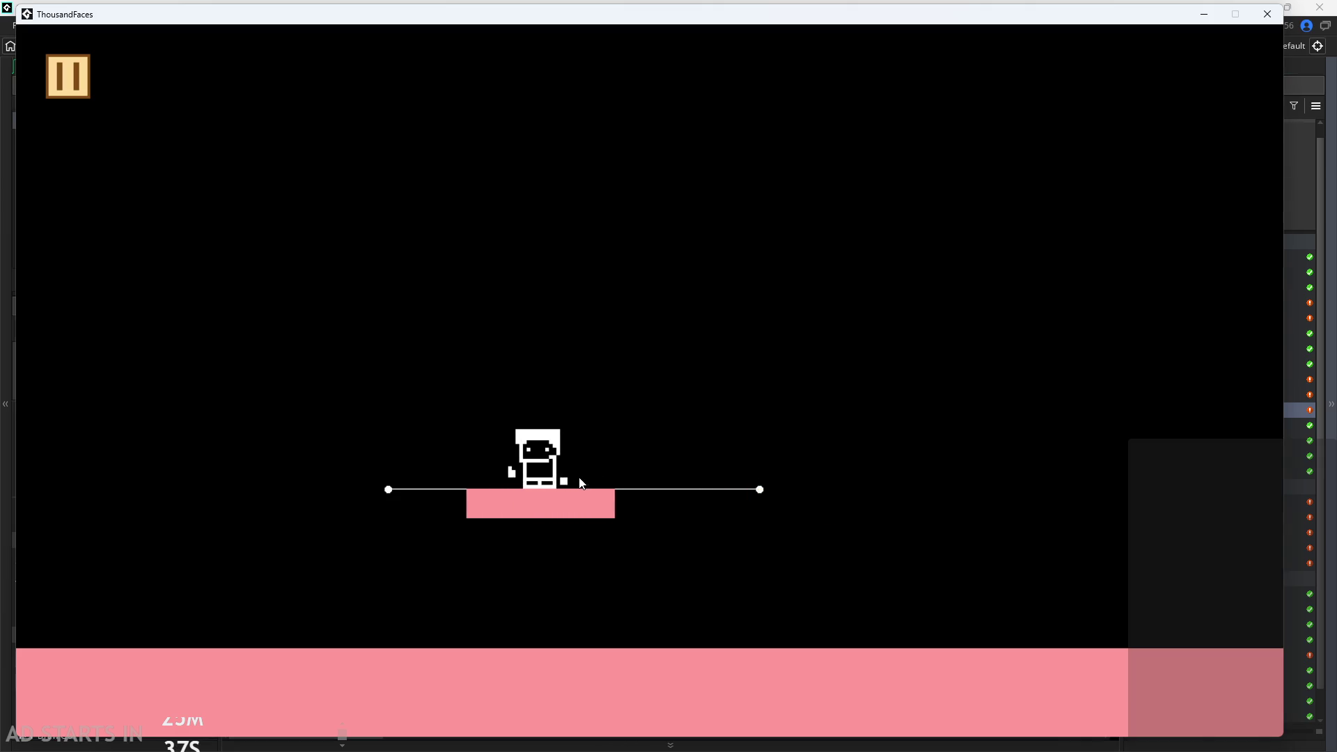
key(space)
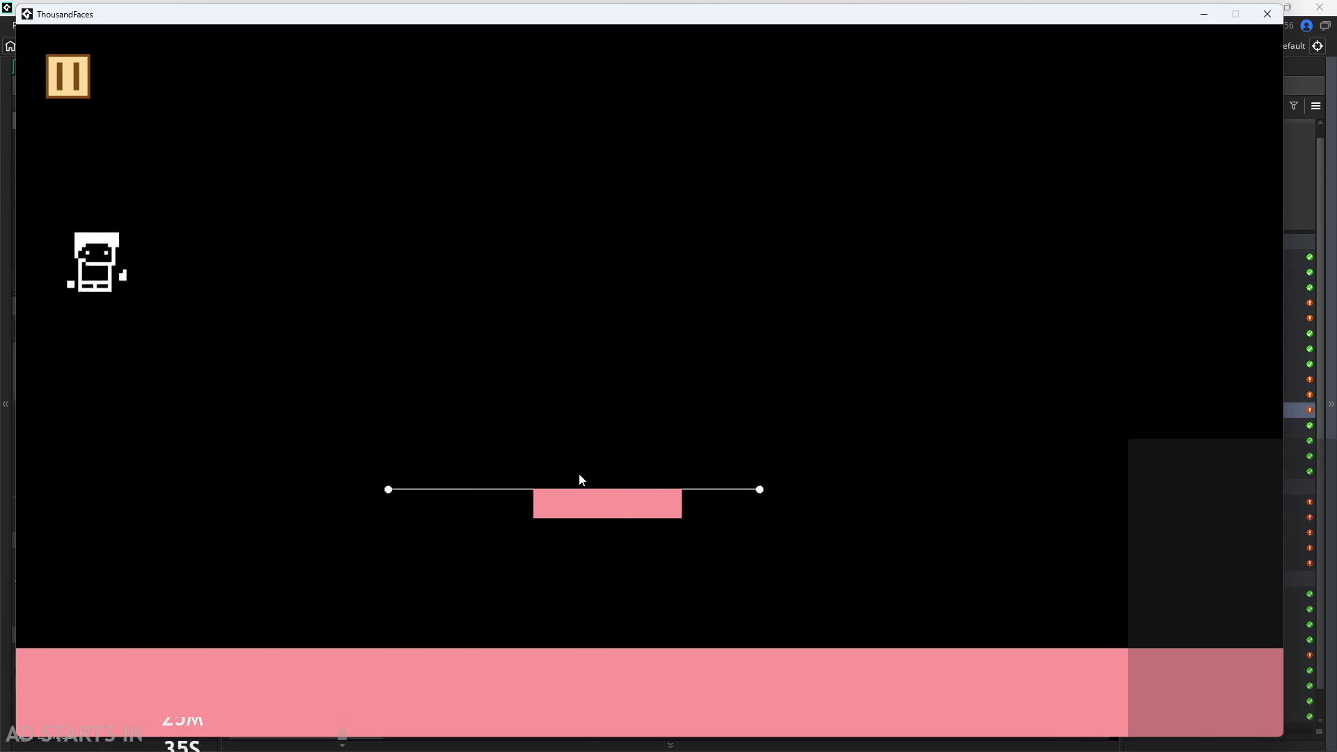
key(space)
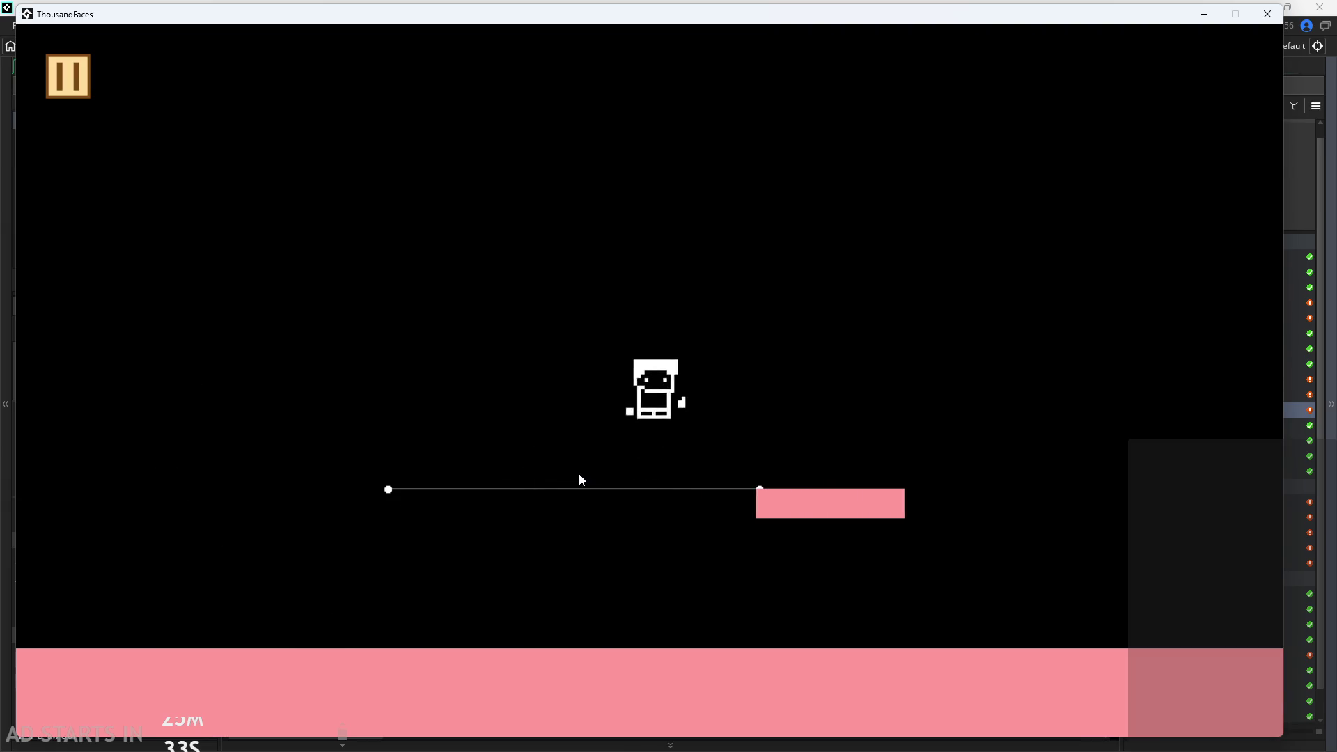
key(space)
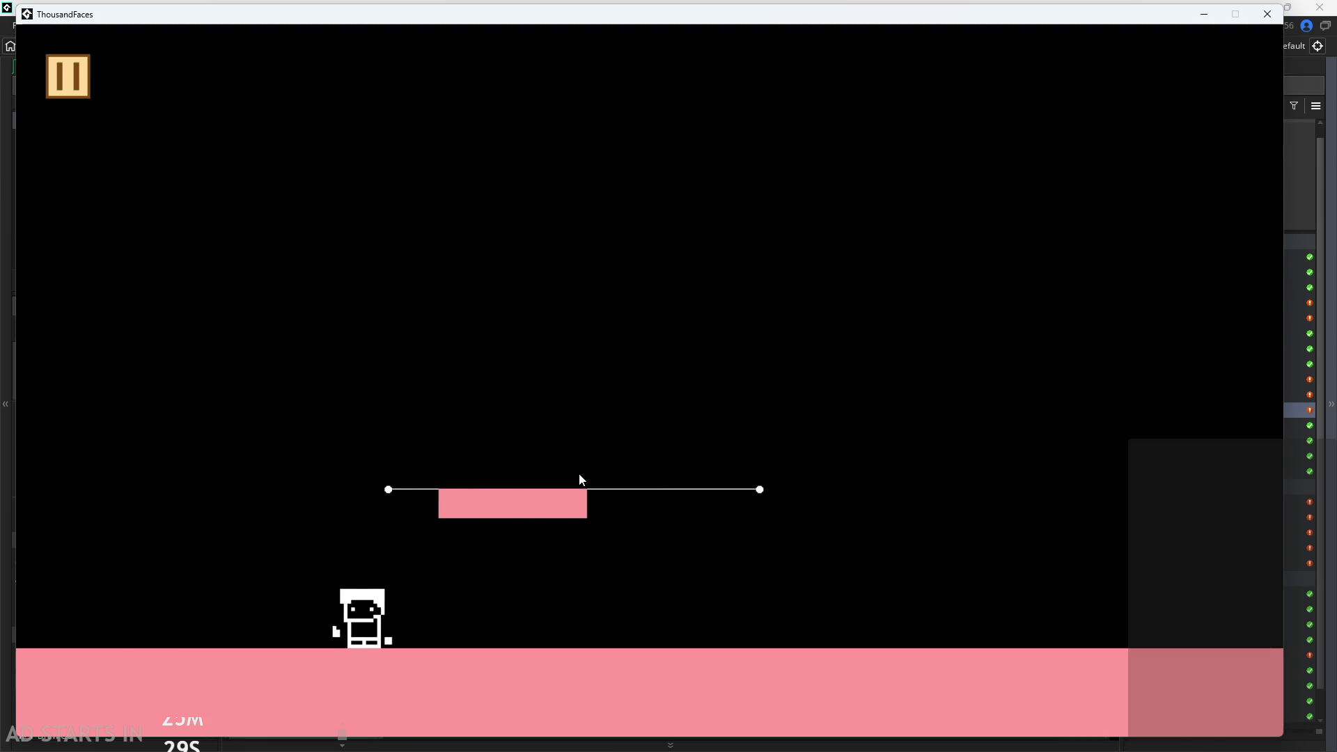
key(space)
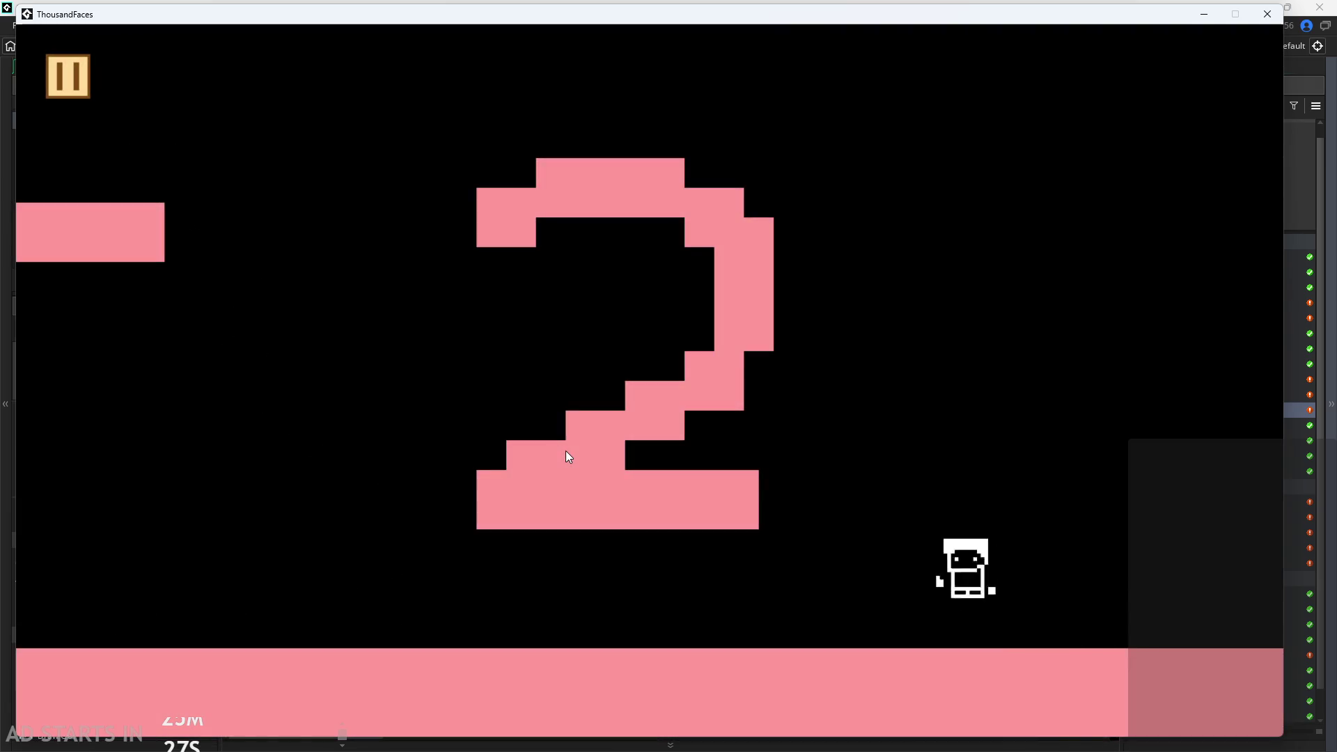
key(space)
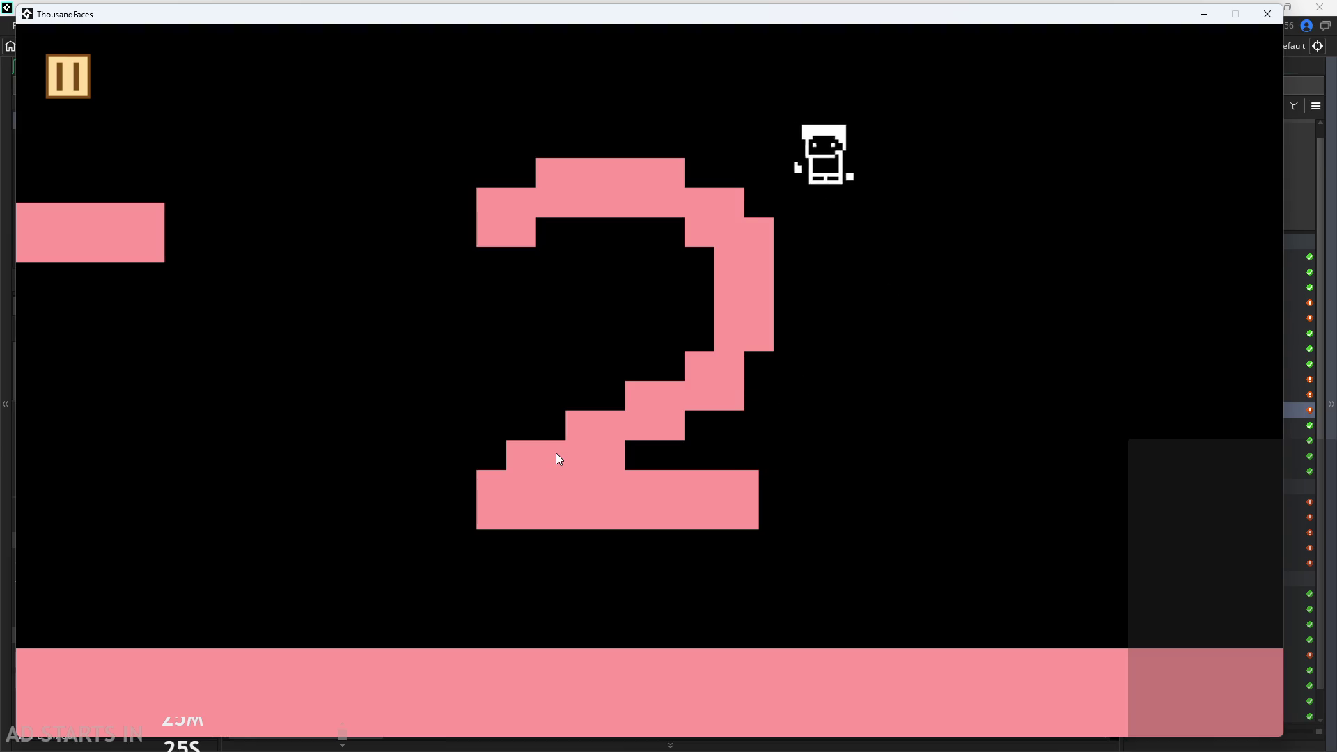
key(space)
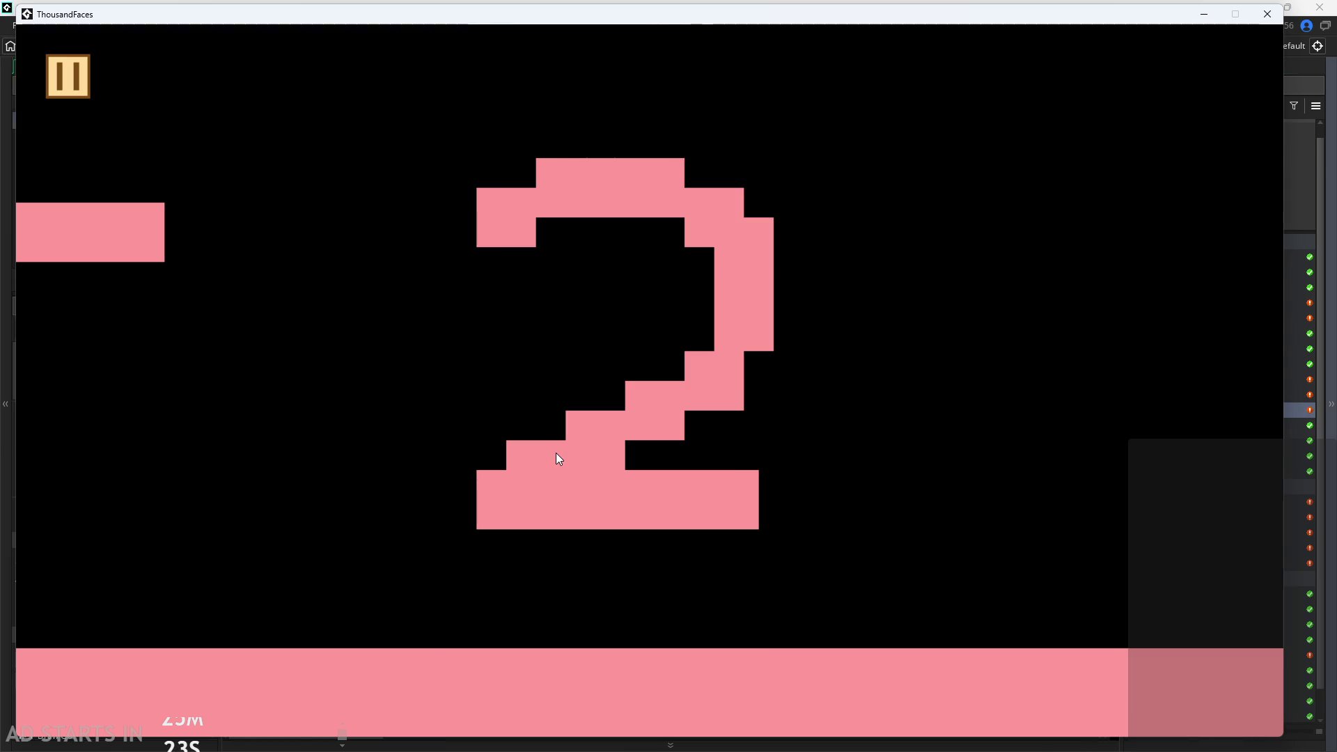
key(space)
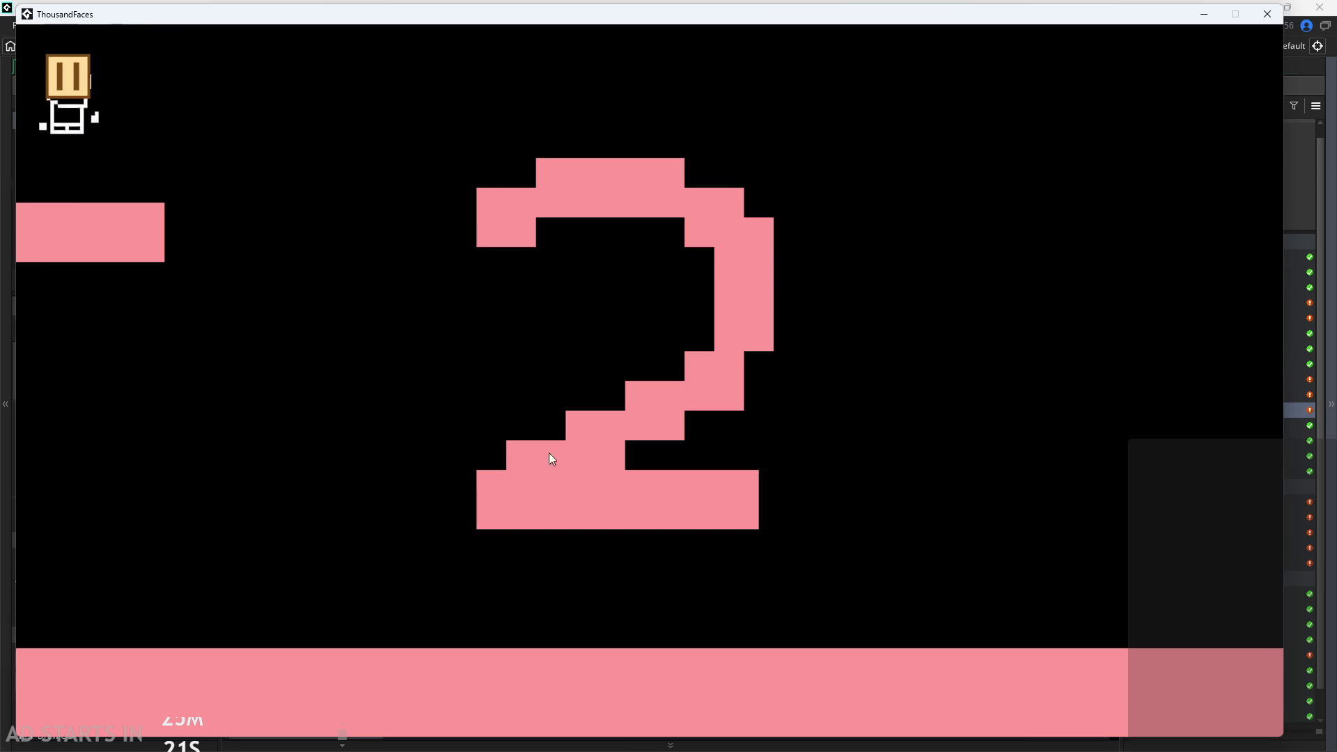
Pause the game, enable Debug Stats and the right-side pause button, then close the game window
click(65, 89)
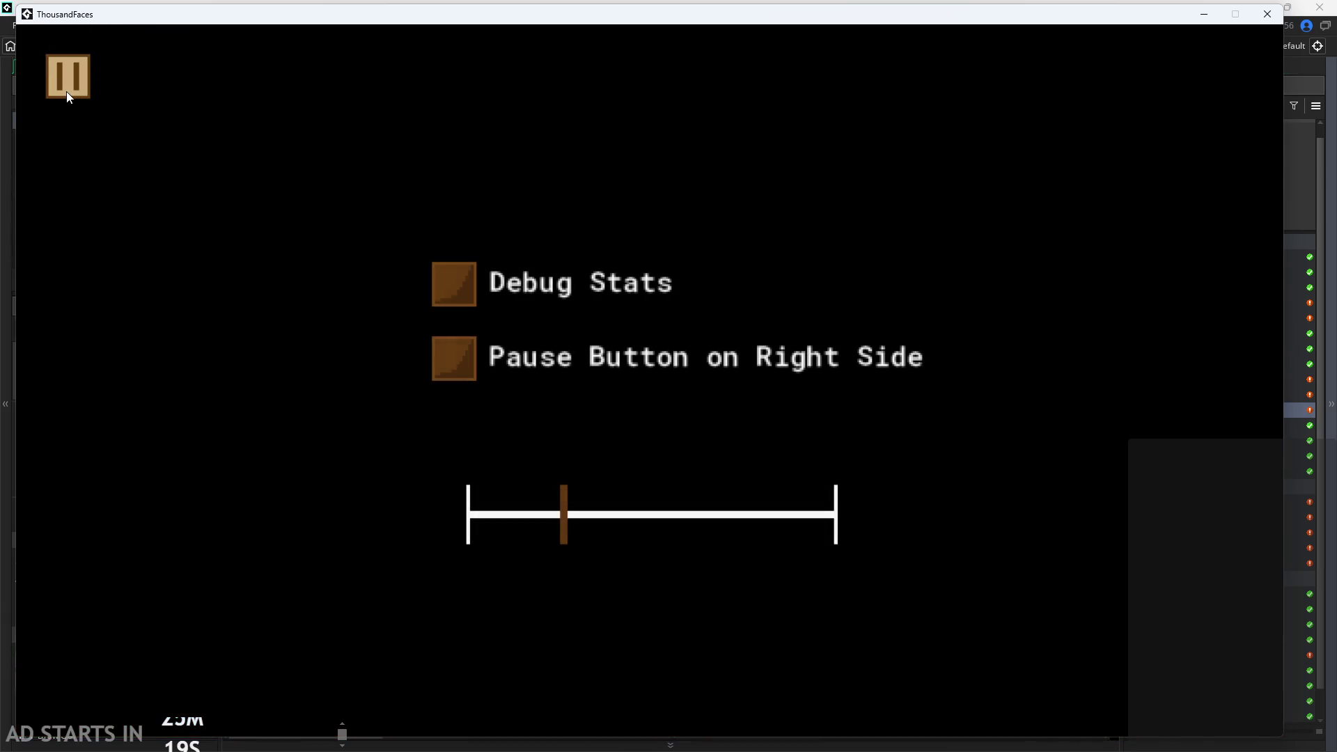
click(458, 288)
click(470, 362)
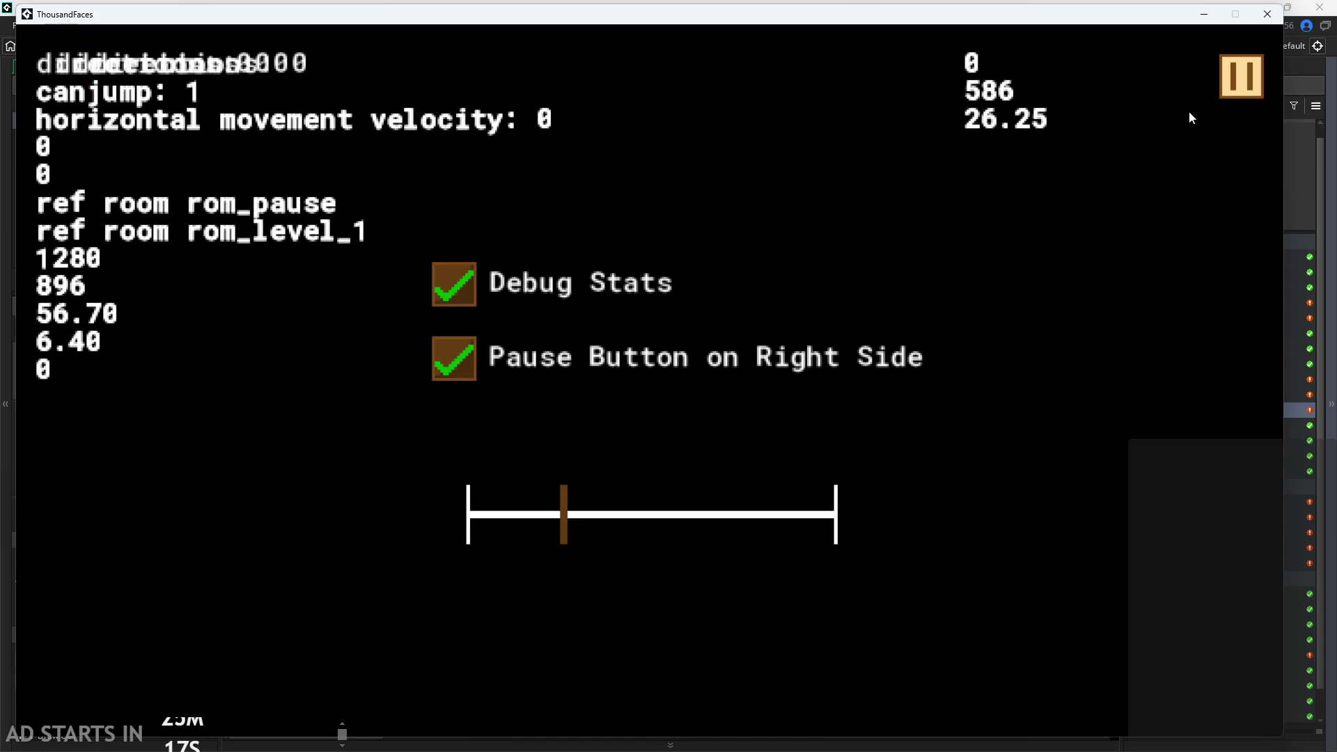
click(1281, 20)
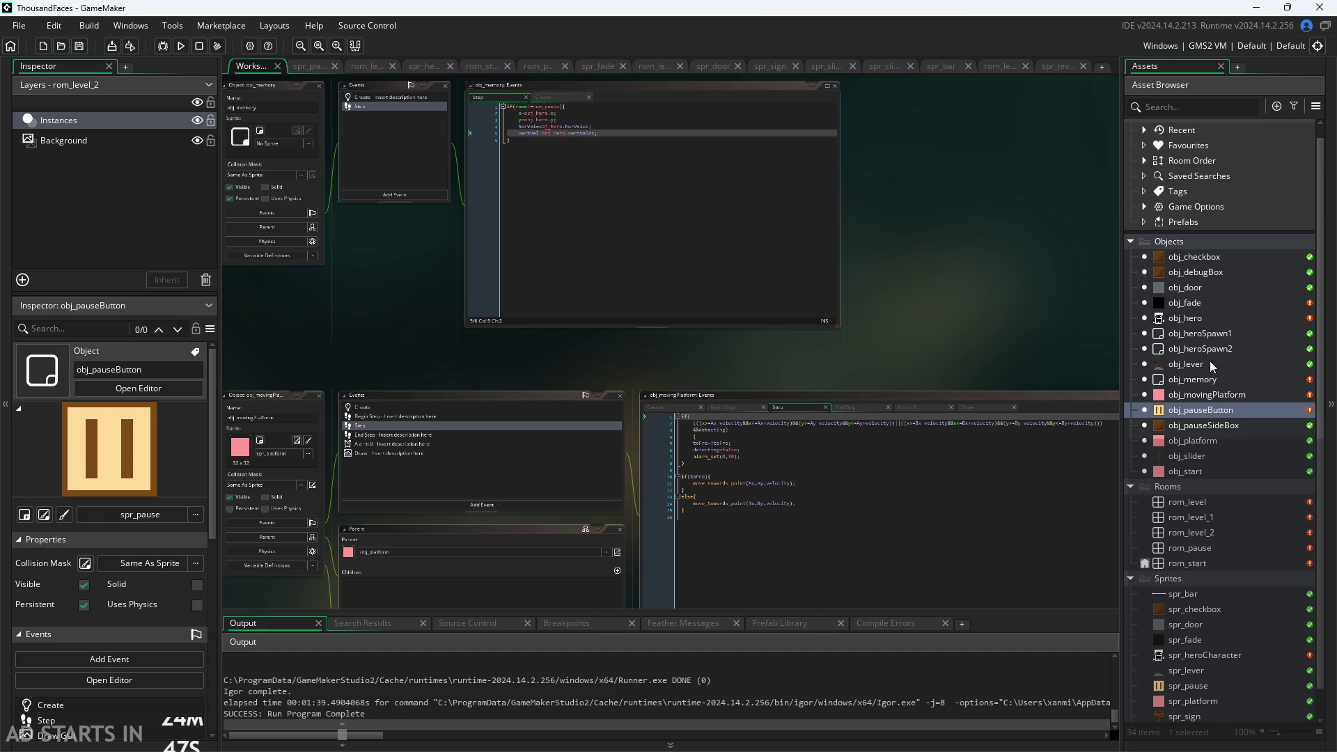
Check Game Options, then expand Room Order to show rom_start through rom_level_2
scroll(1151, 223, down, 1)
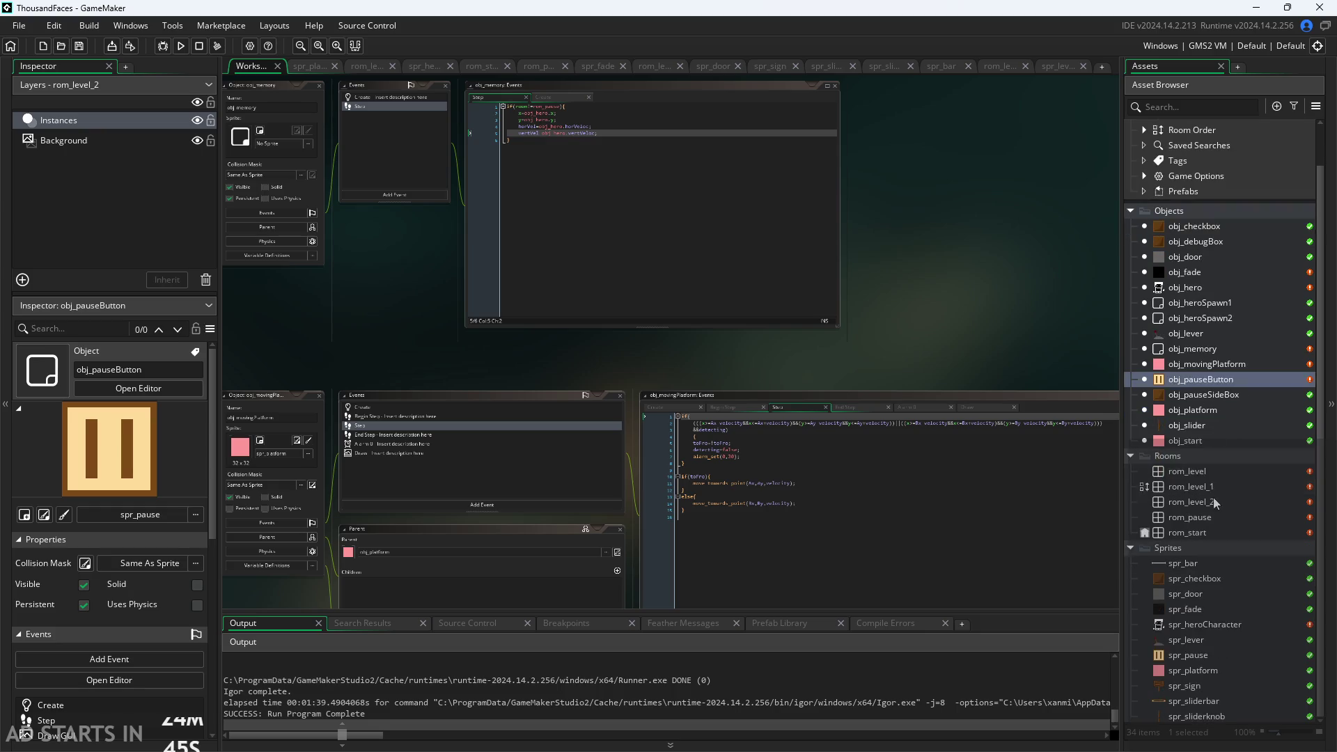
scroll(962, 314, up, 2)
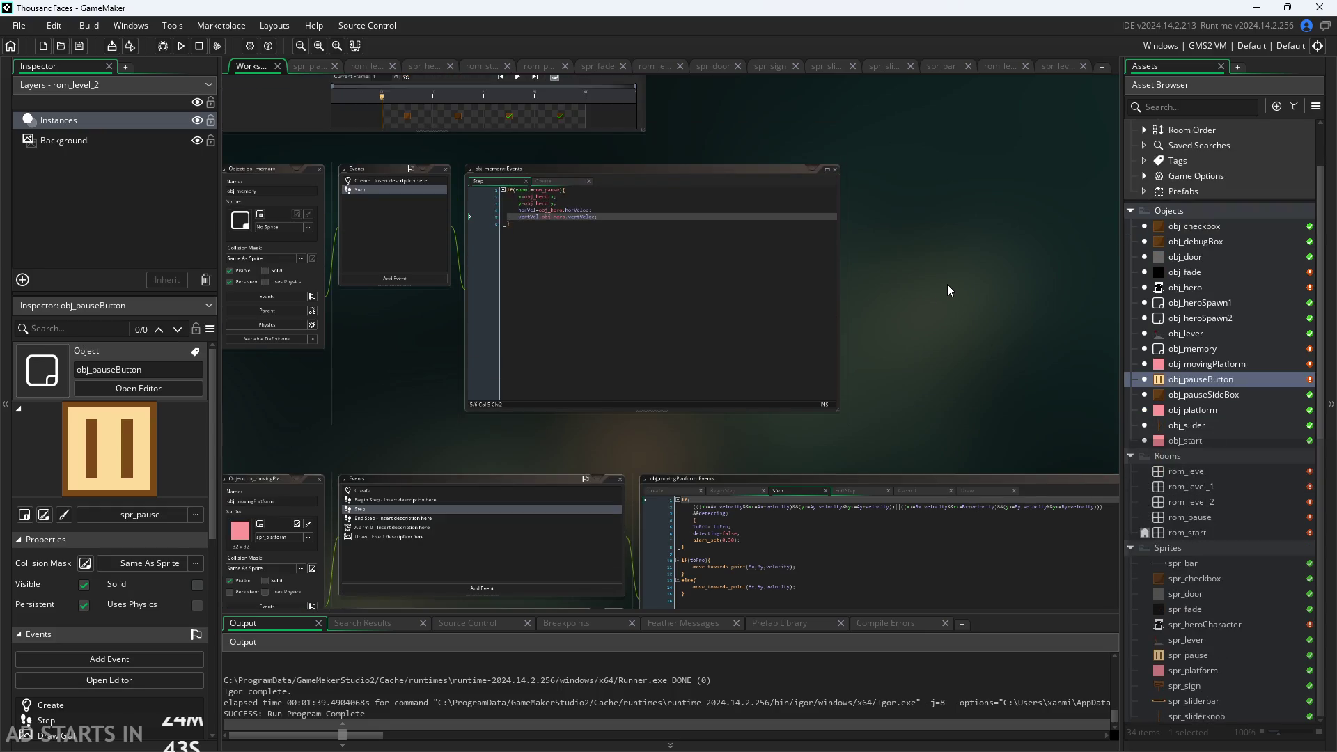
scroll(875, 297, up, 1)
scroll(849, 311, down, 3)
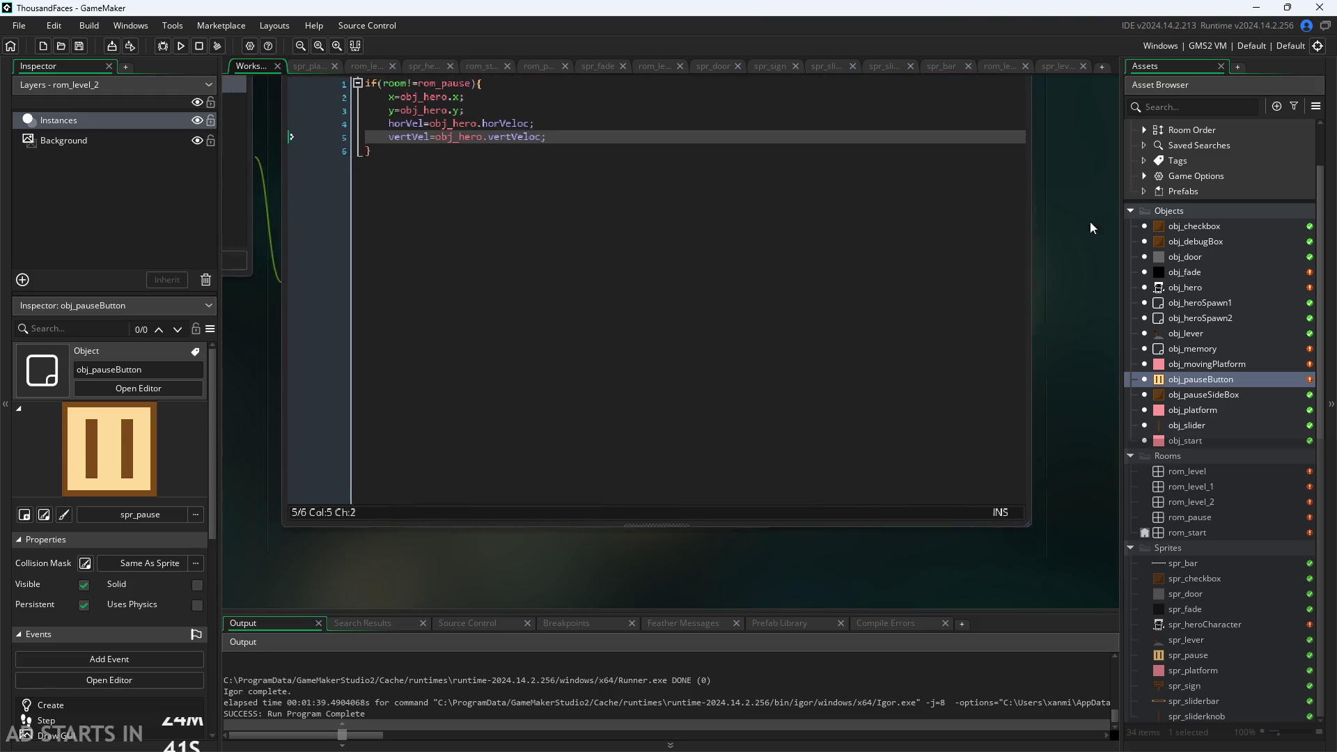
scroll(1104, 275, up, 2)
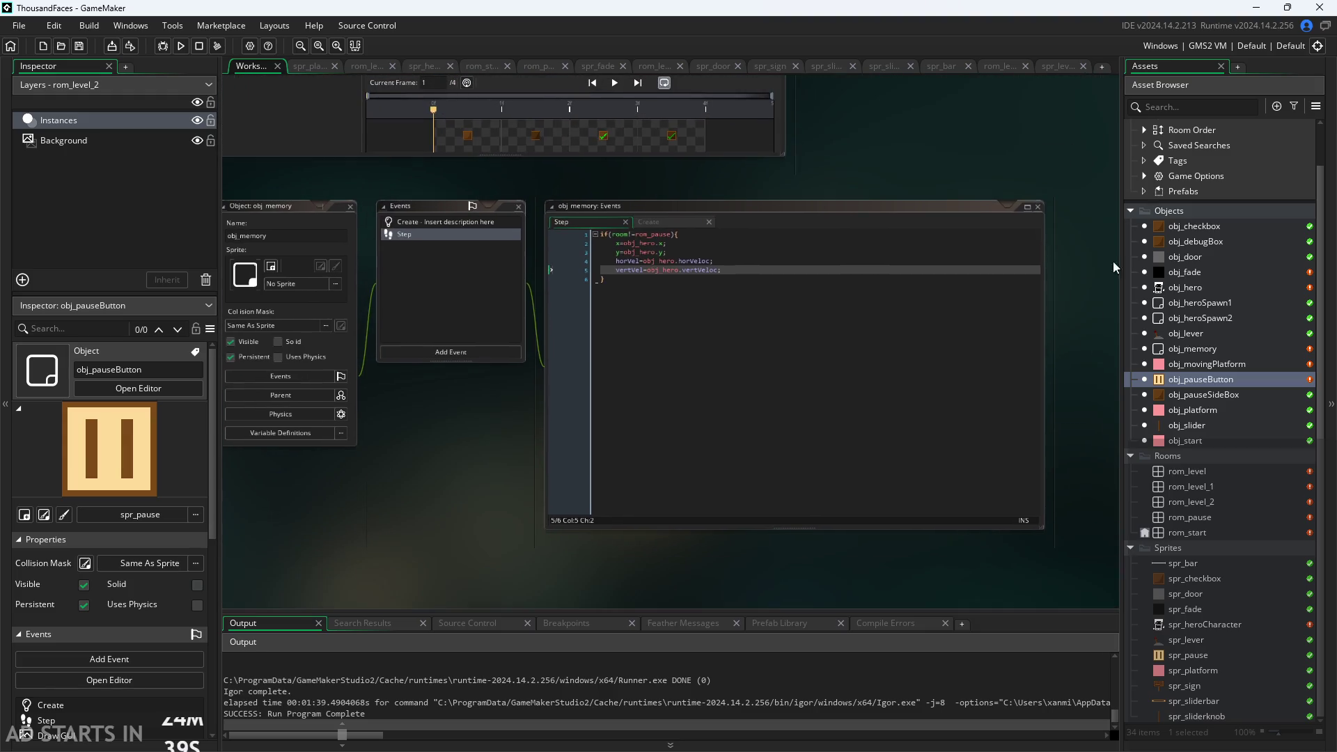
click(1144, 176)
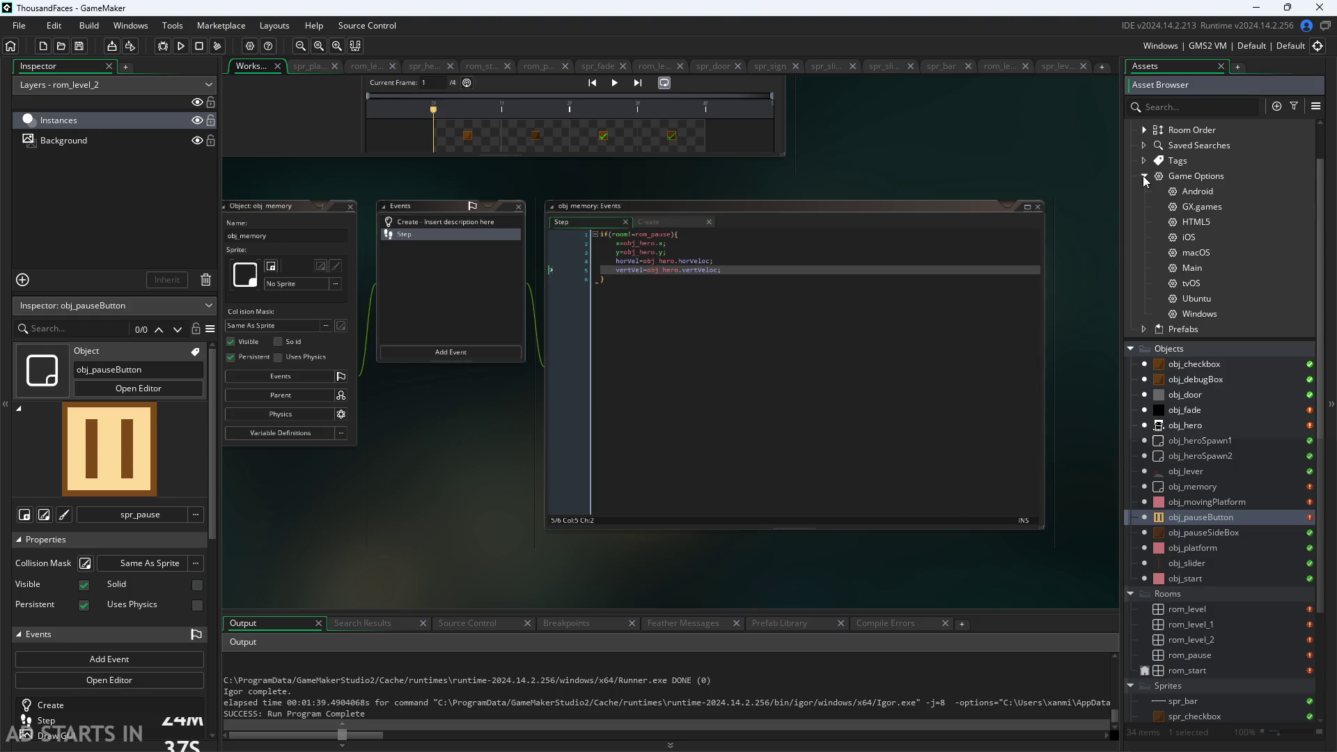
click(1143, 175)
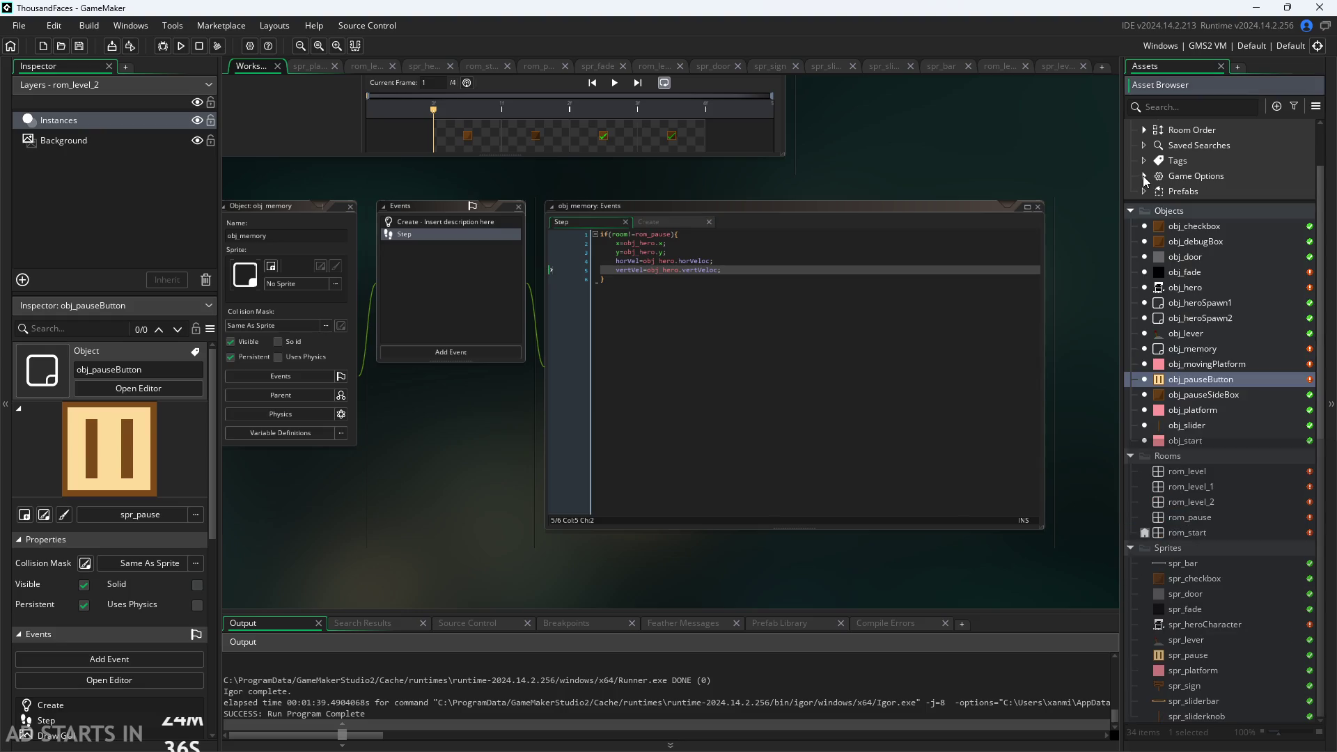
click(1145, 131)
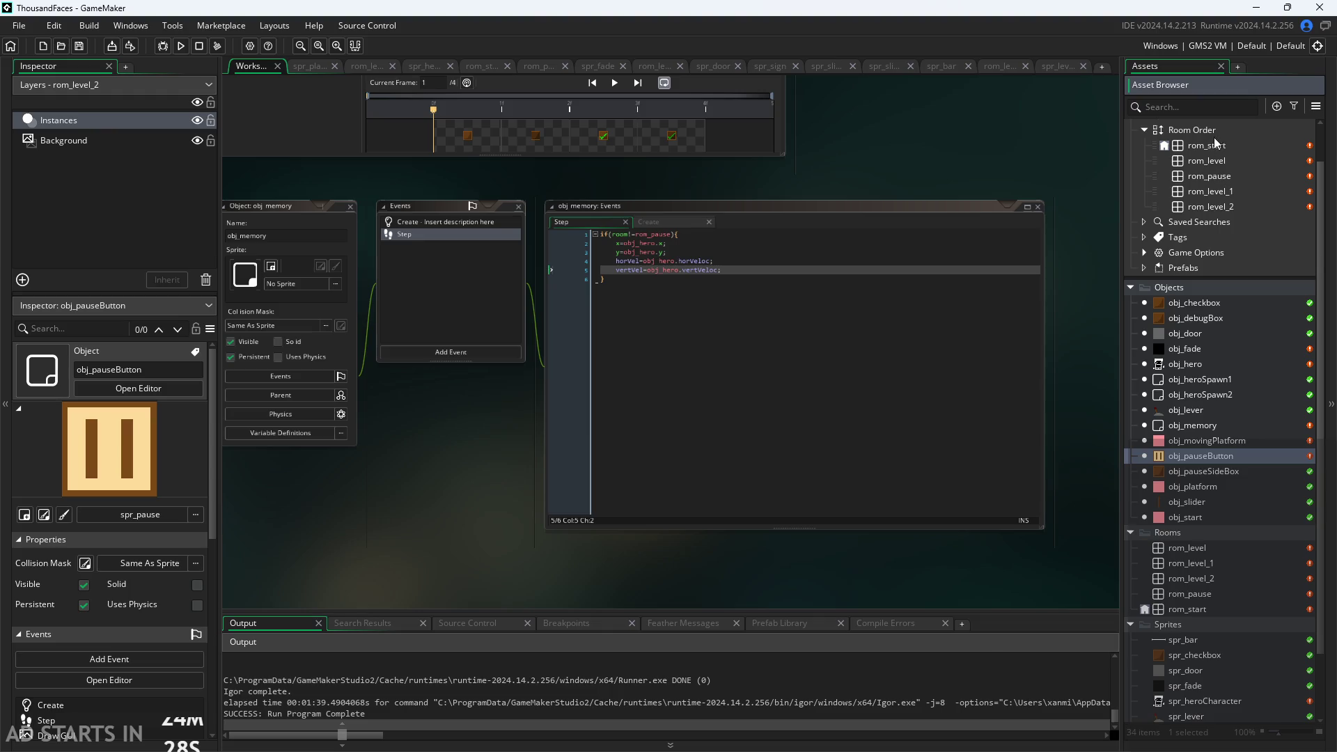
Pan and zoom the workspace to bring obj_memory's Step event code into view
drag(1067, 128, 1130, 184)
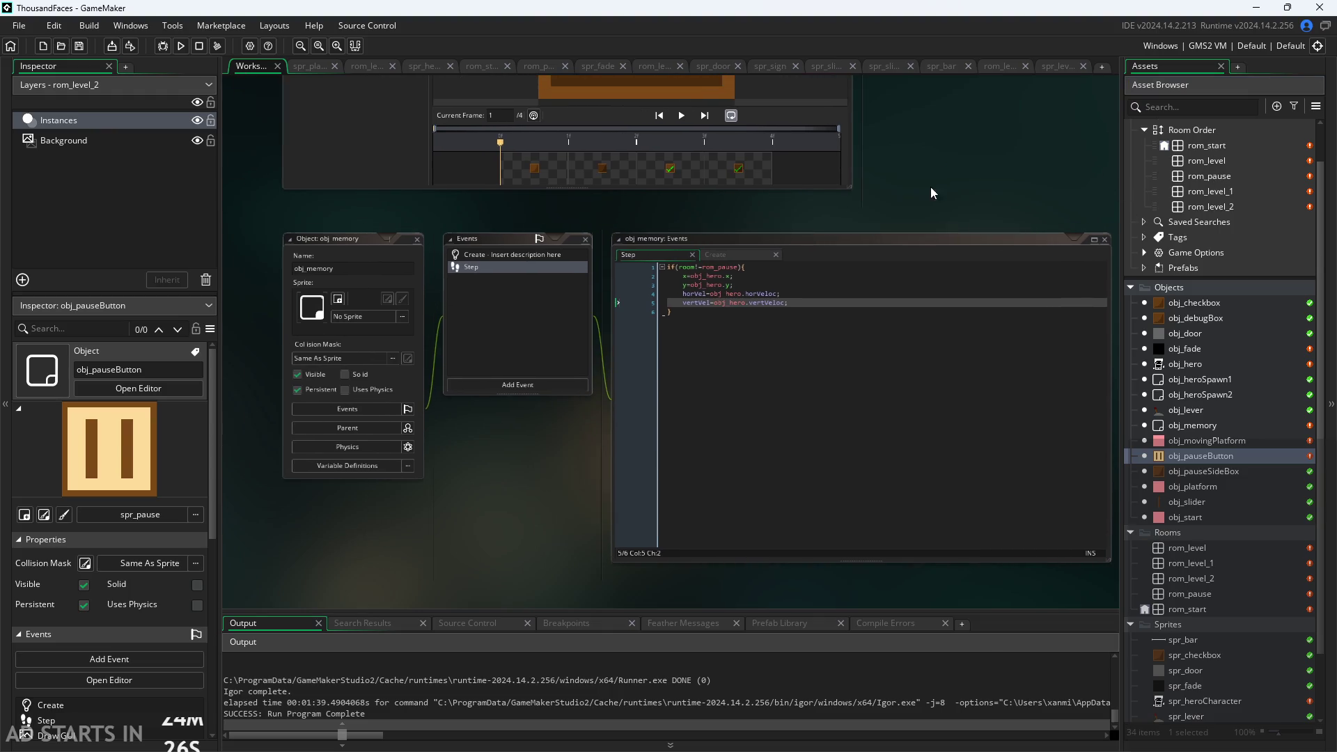
scroll(829, 207, up, 5)
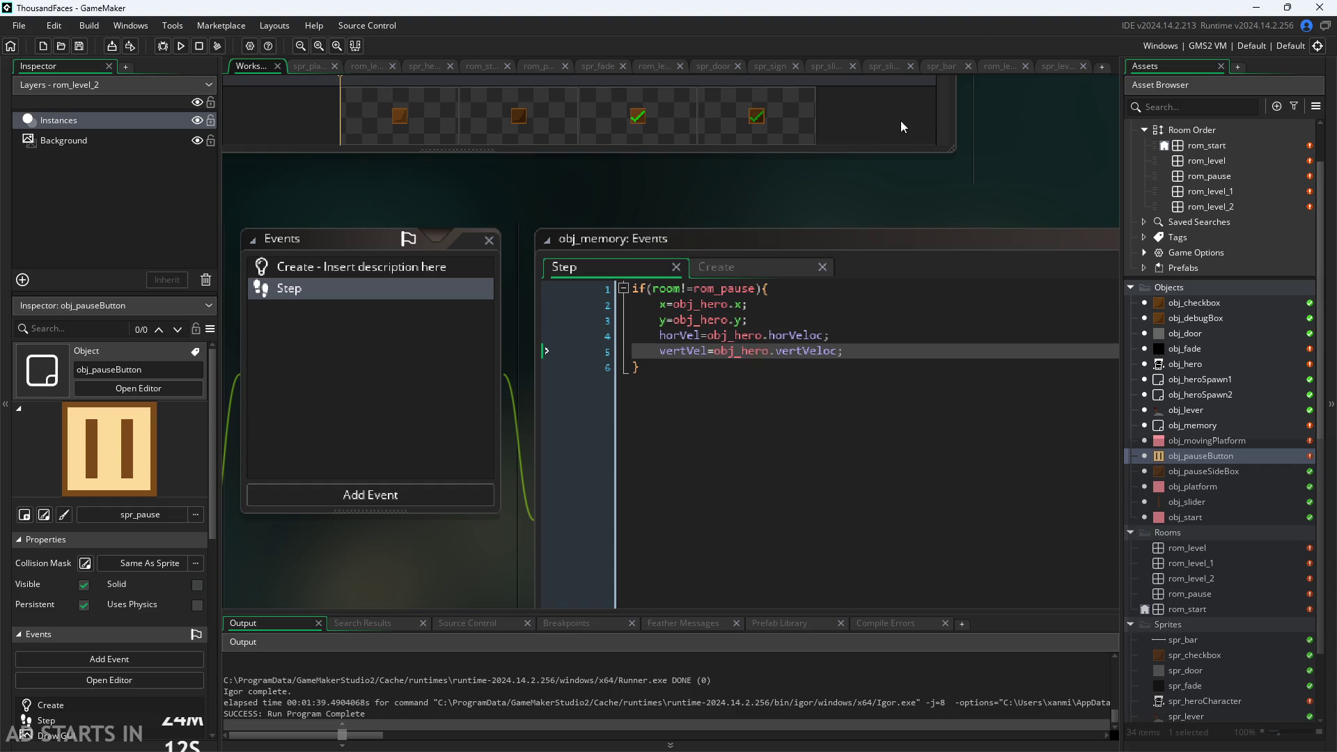
scroll(876, 241, up, 3)
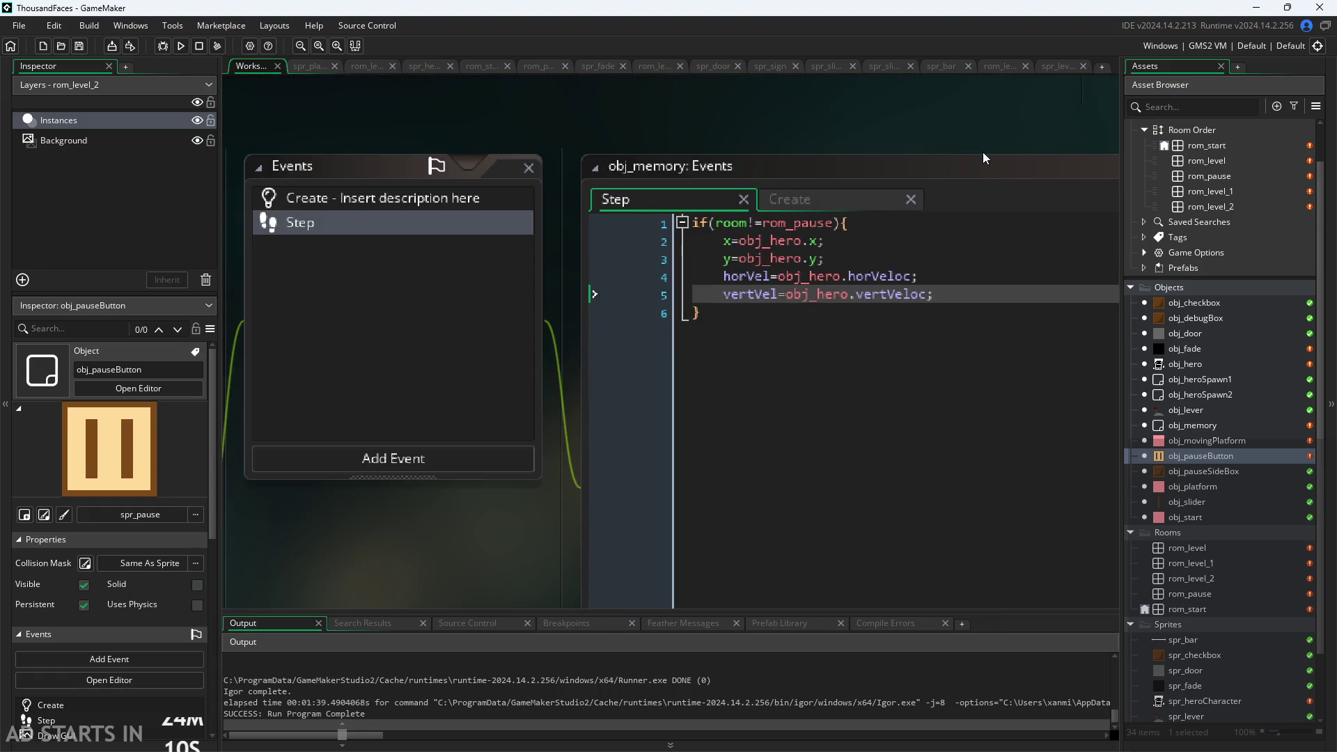
scroll(865, 119, up, 2)
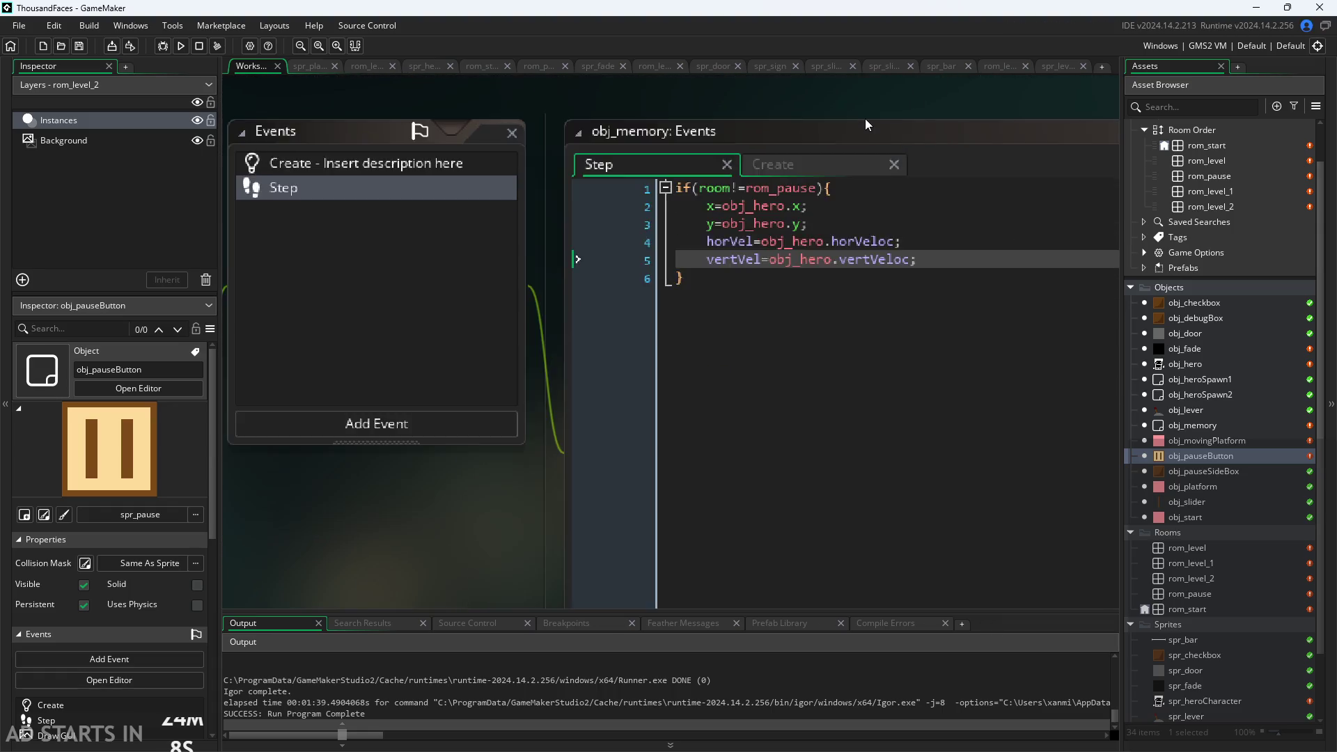
scroll(865, 118, down, 3)
drag(879, 128, 799, 223)
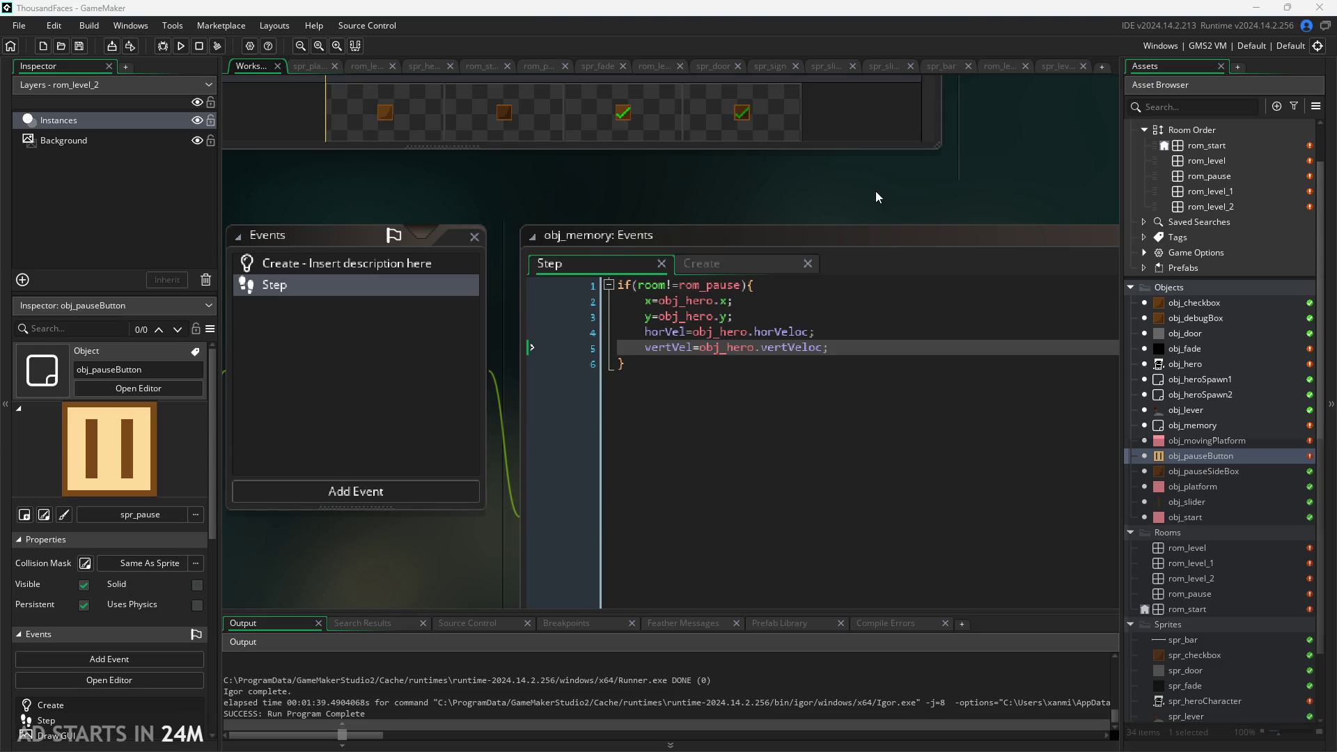
drag(875, 191, 863, 219)
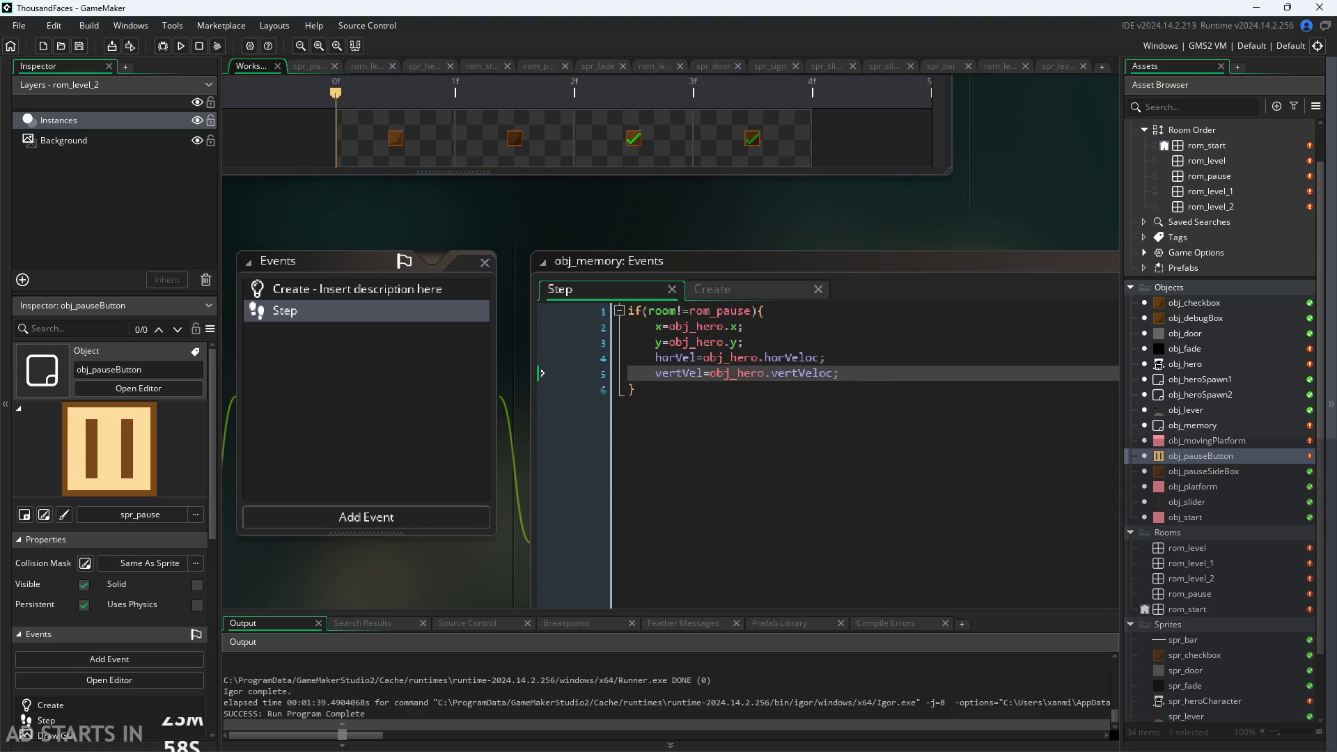
scroll(922, 227, down, 2)
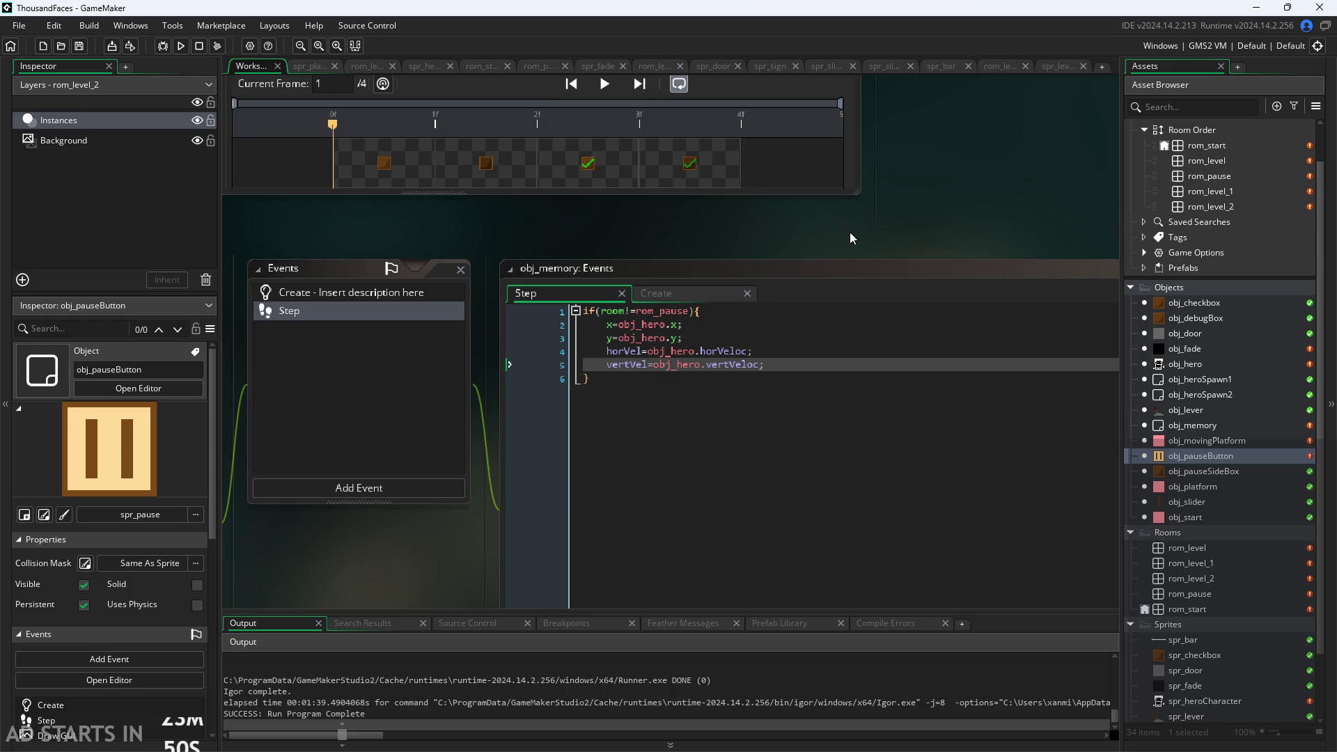
scroll(789, 370, up, 1)
scroll(789, 369, down, 1)
scroll(789, 369, up, 3)
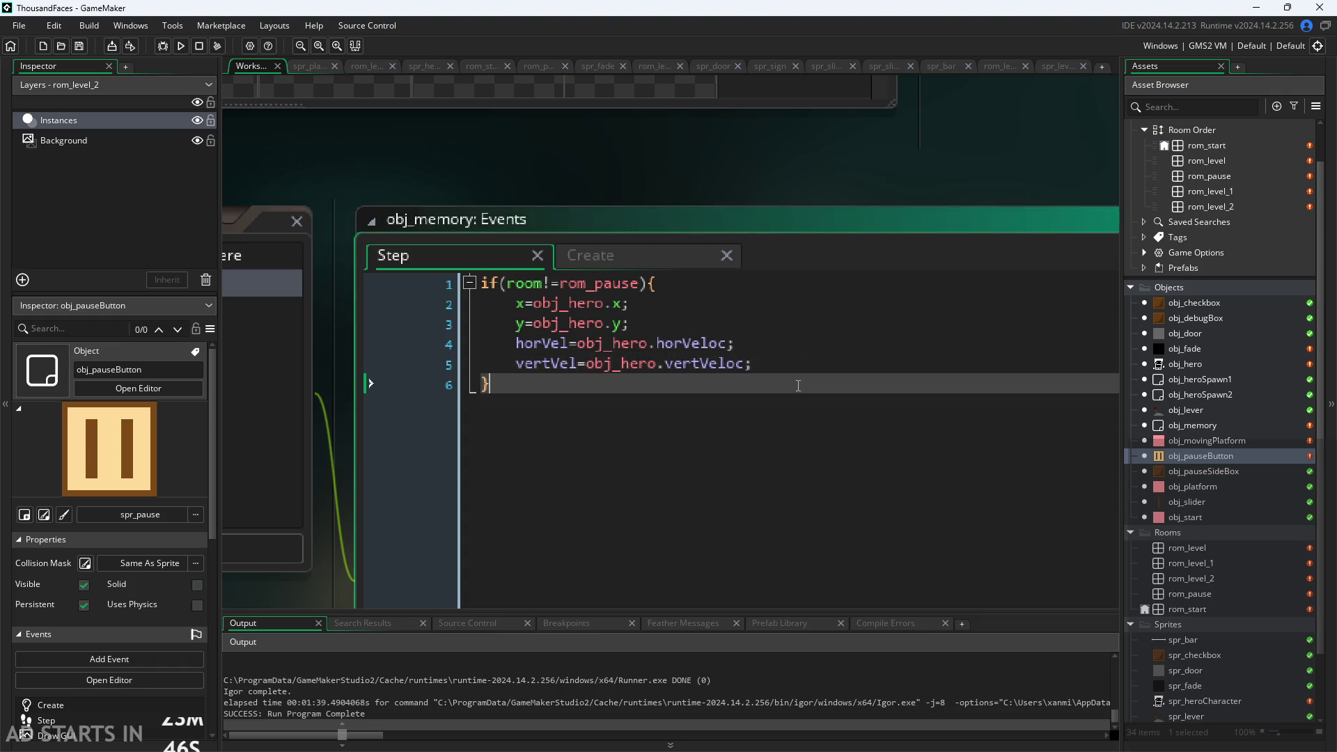
Review obj_memory's Create code setting x, y, horVel and vertVel from obj_hero, then open obj_memory's editor
click(631, 250)
click(387, 253)
click(627, 245)
click(601, 328)
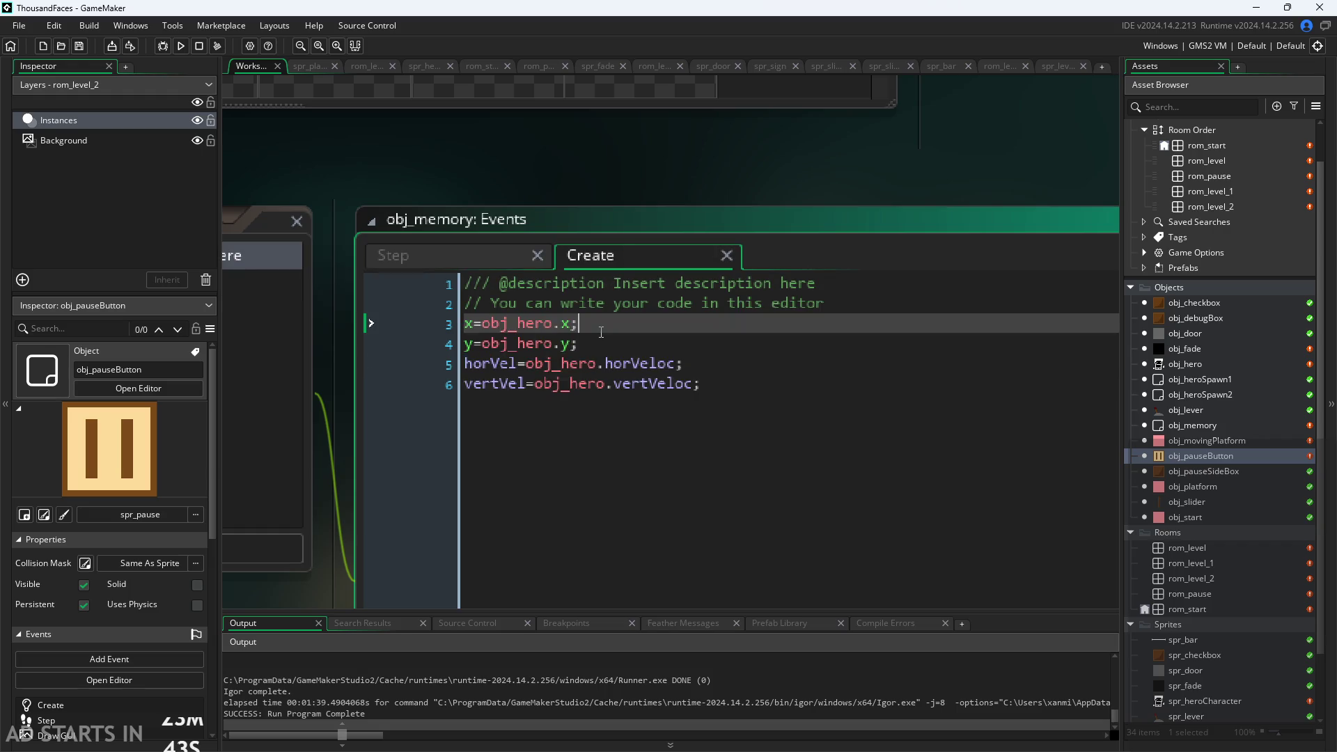
click(604, 344)
click(731, 365)
click(1073, 380)
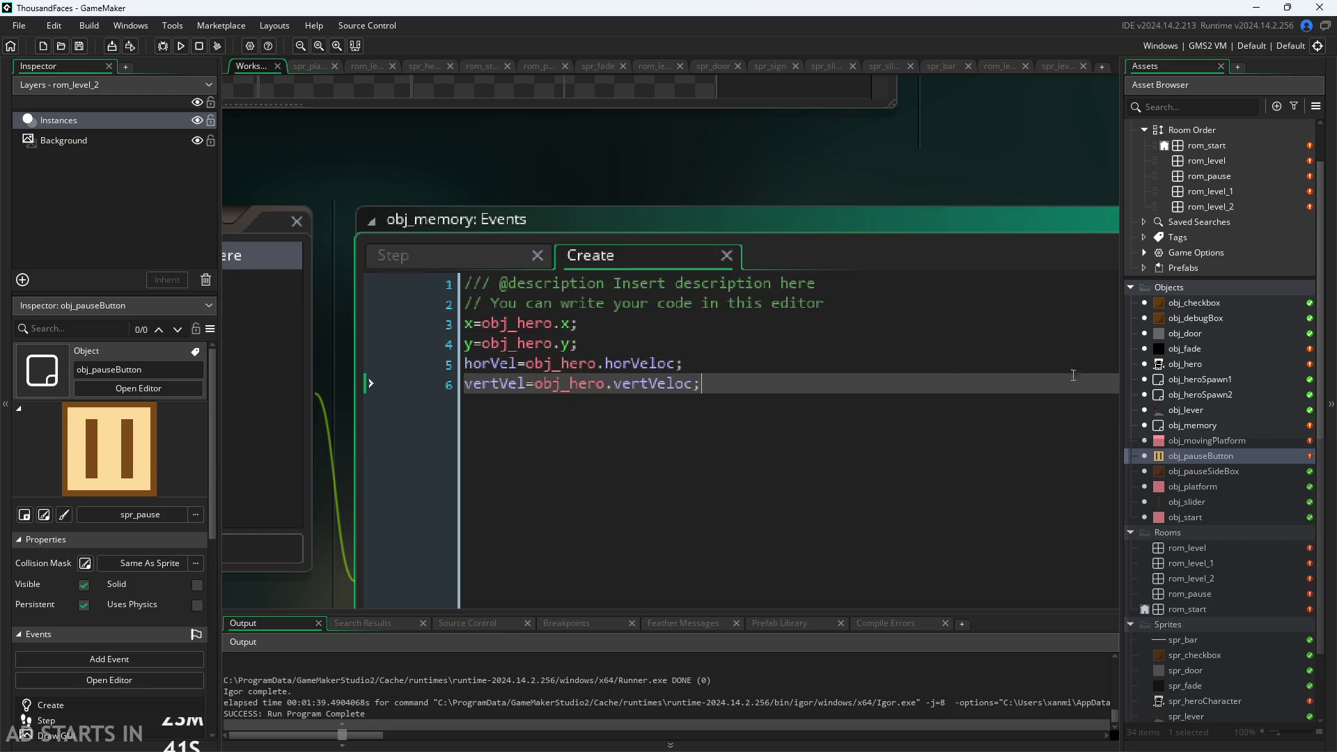
double_click(1202, 425)
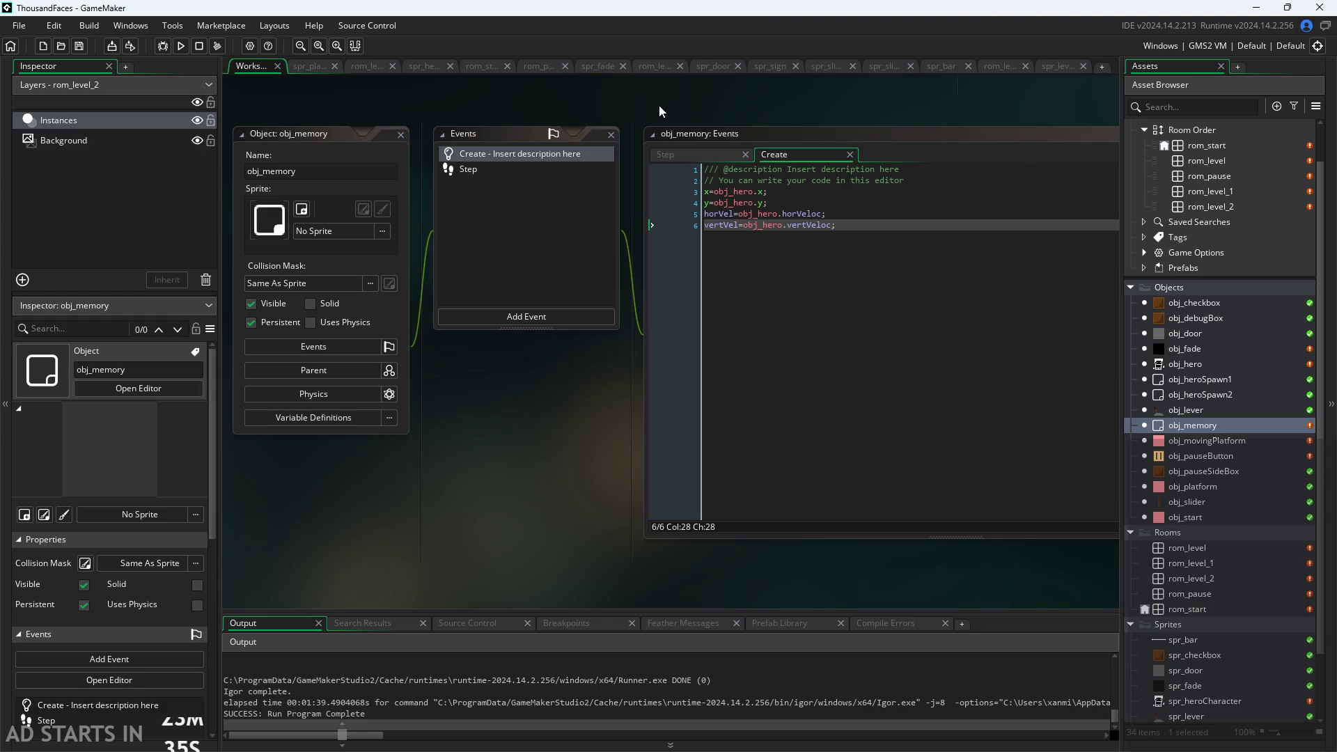
Start a Git commit from Source Control and stage all 28 changed files
click(348, 24)
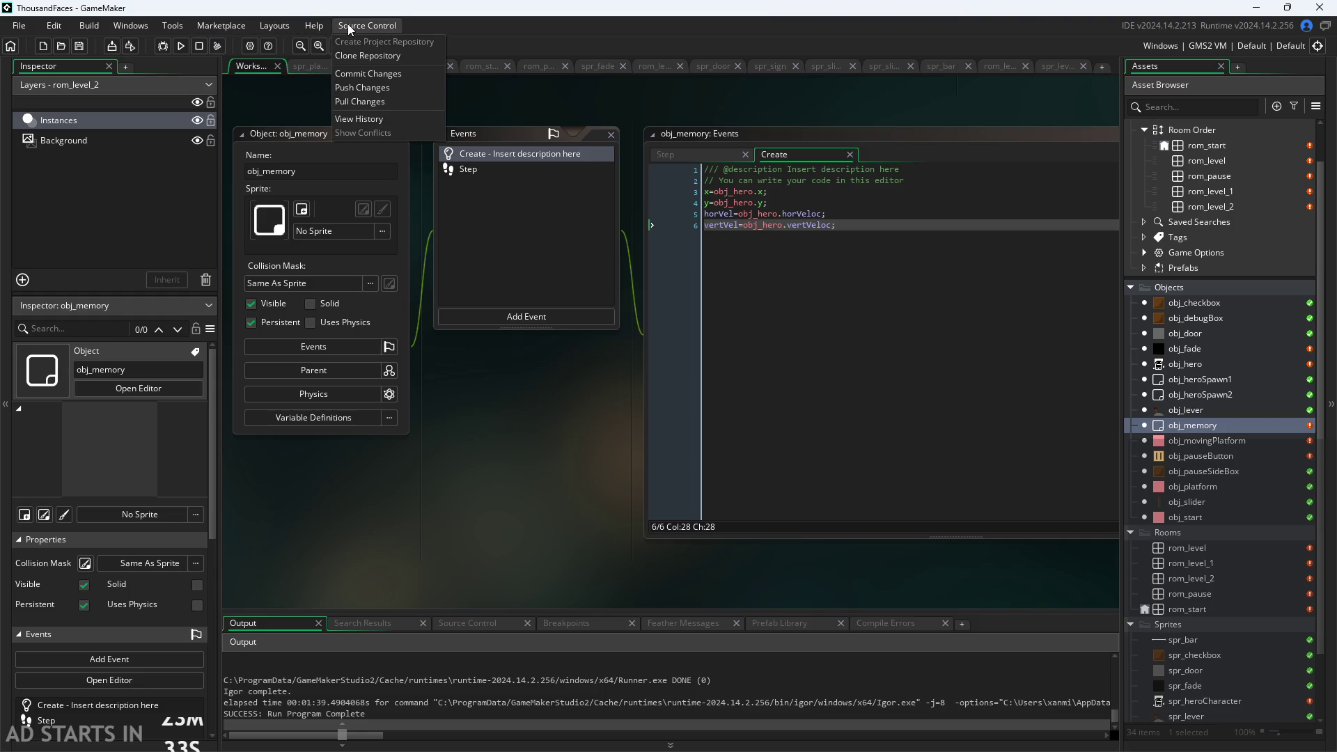
click(416, 74)
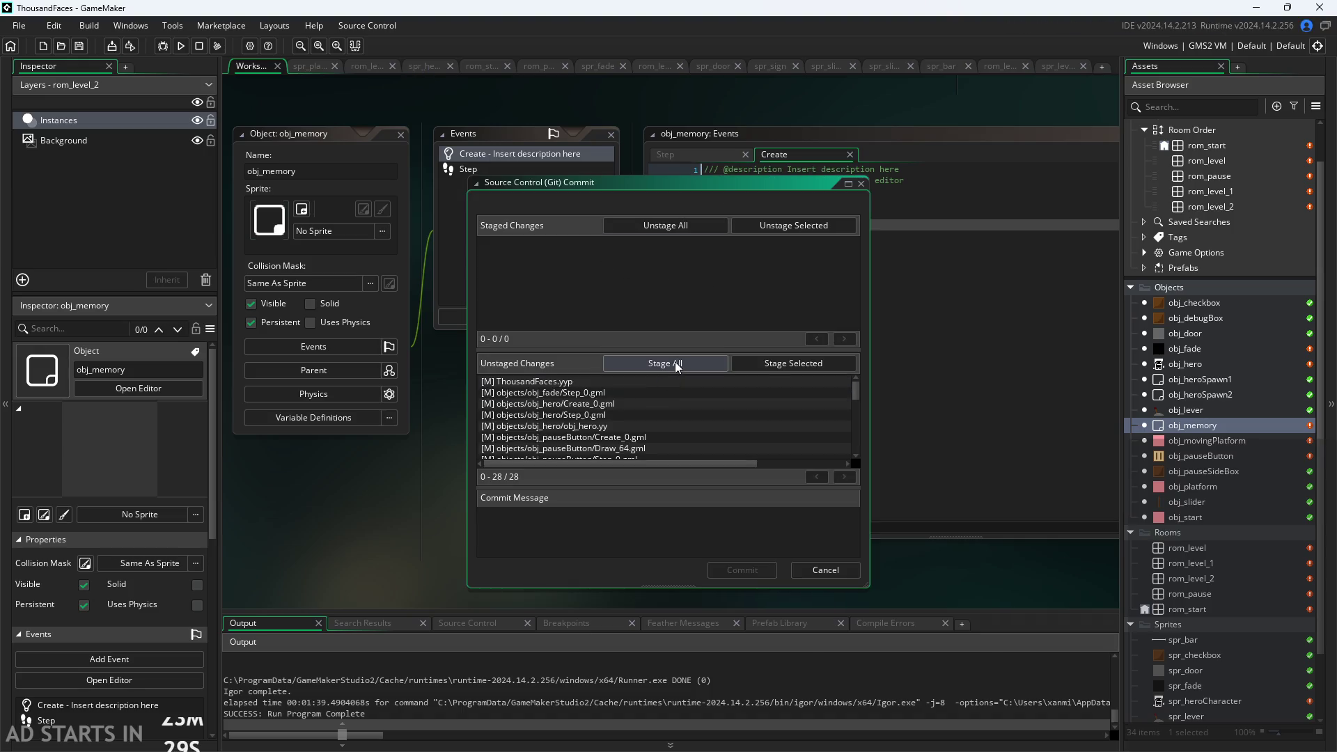
click(675, 361)
click(614, 521)
text(Att)
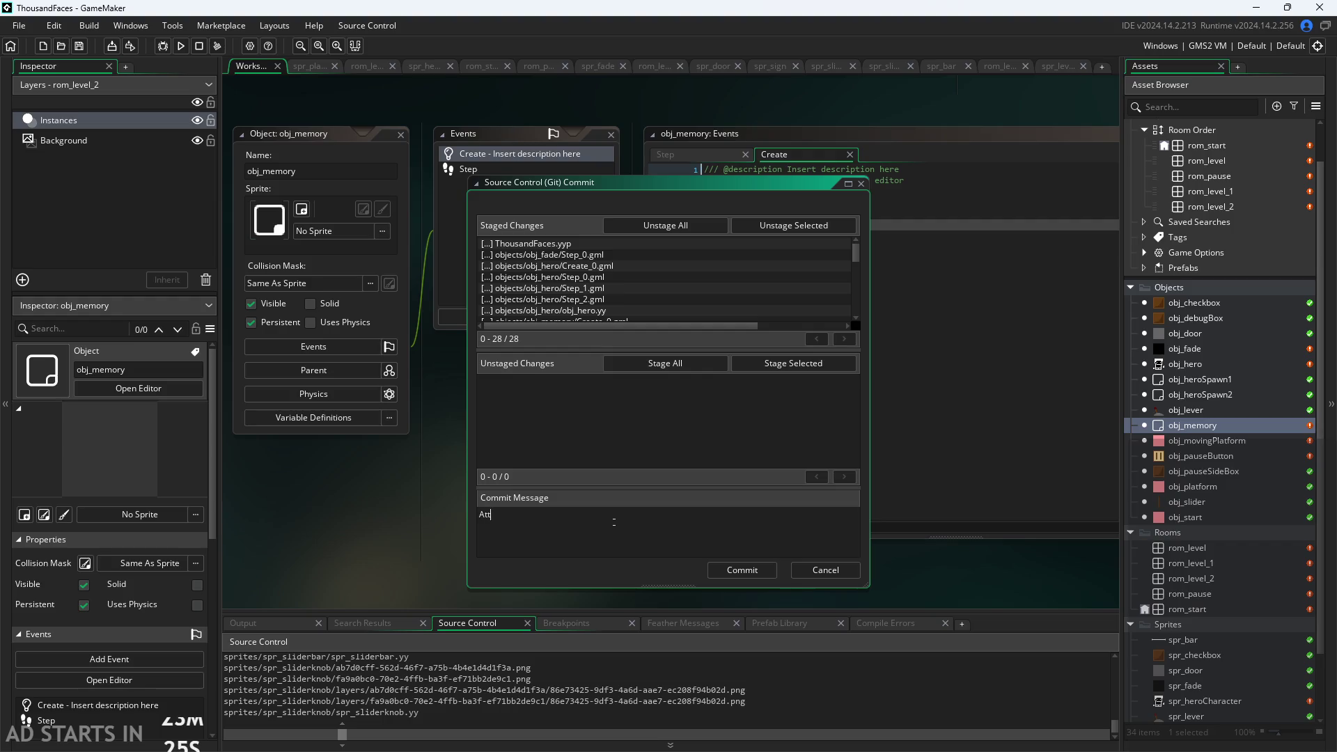
Write the commit message 'Attempted to fix moving platforms, added external' velocity and total velocity values
text(empted to )
text(fi)
key(BackSpace)
key(BackSpace)
text(fix moving p)
text(latforms, ad)
text(dedextern)
text(al)
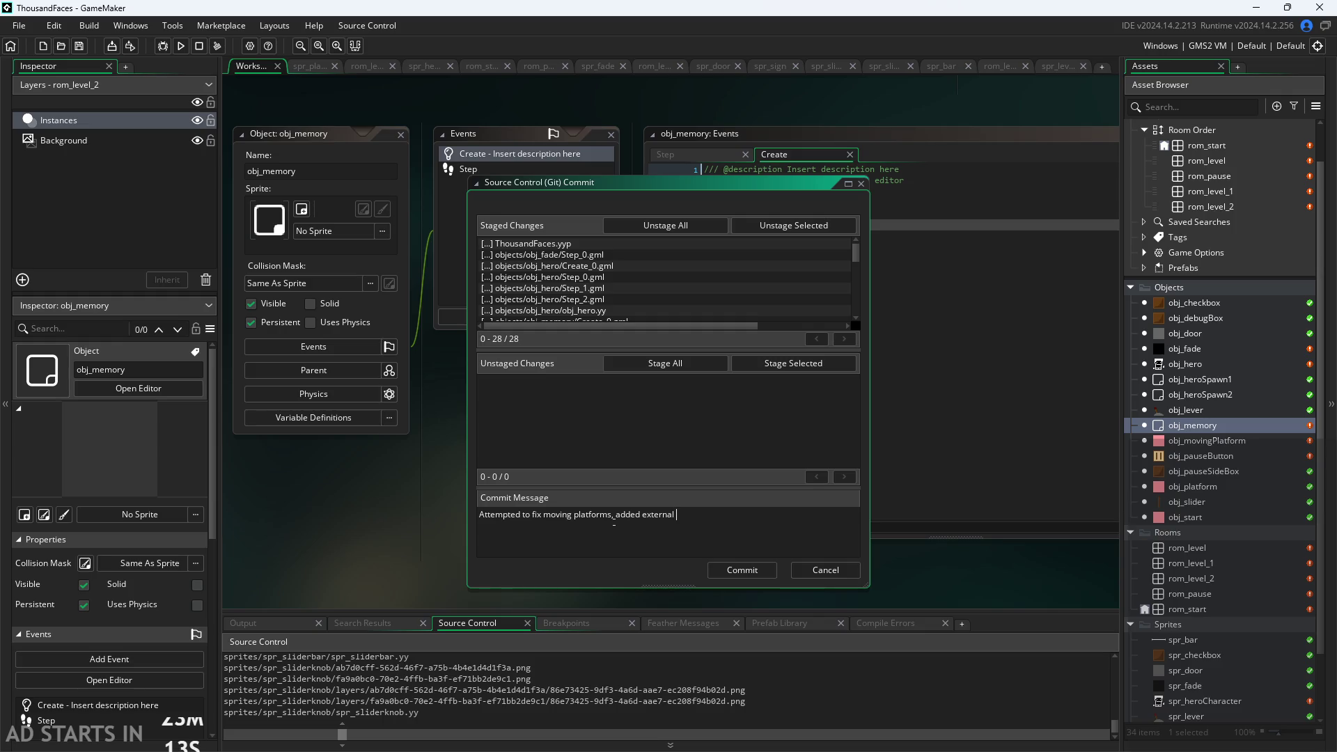
text(ve)
text(o)
text(y value and)
text(total vel)
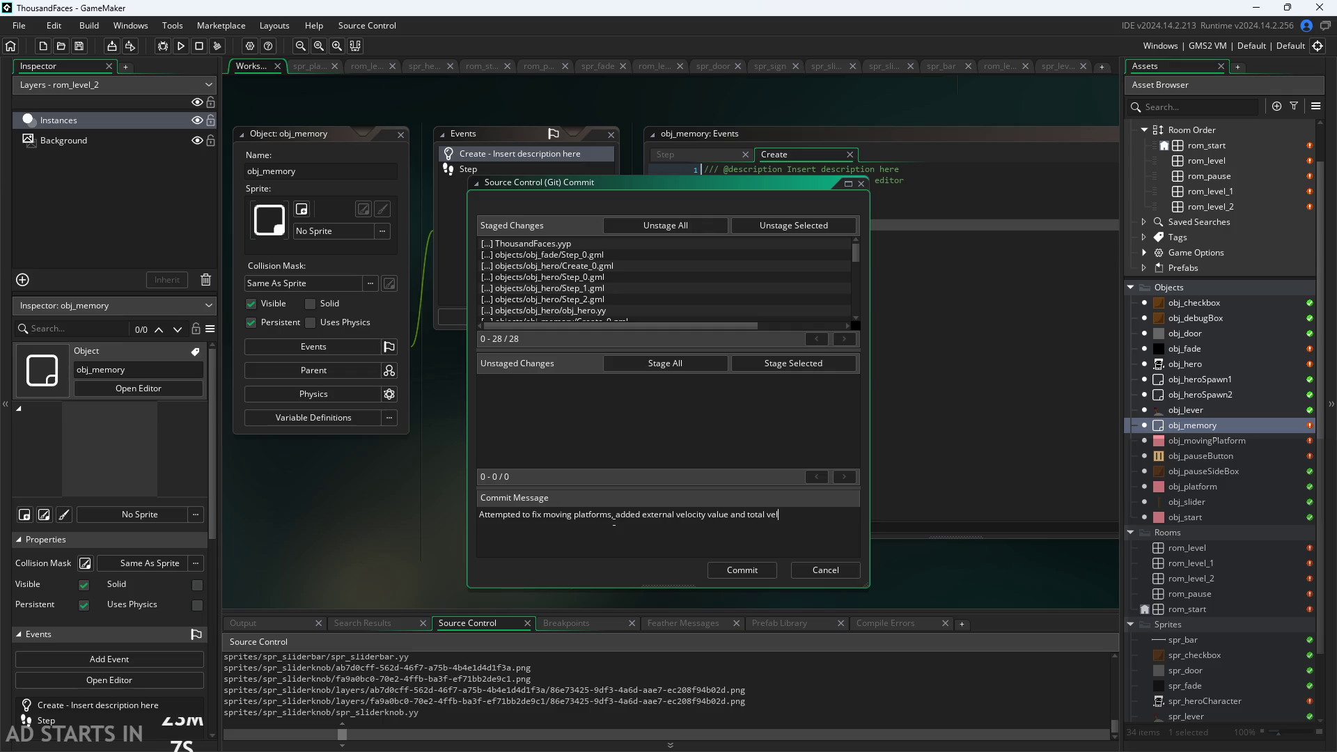
text(ocity va)
text(lue)
text(,)
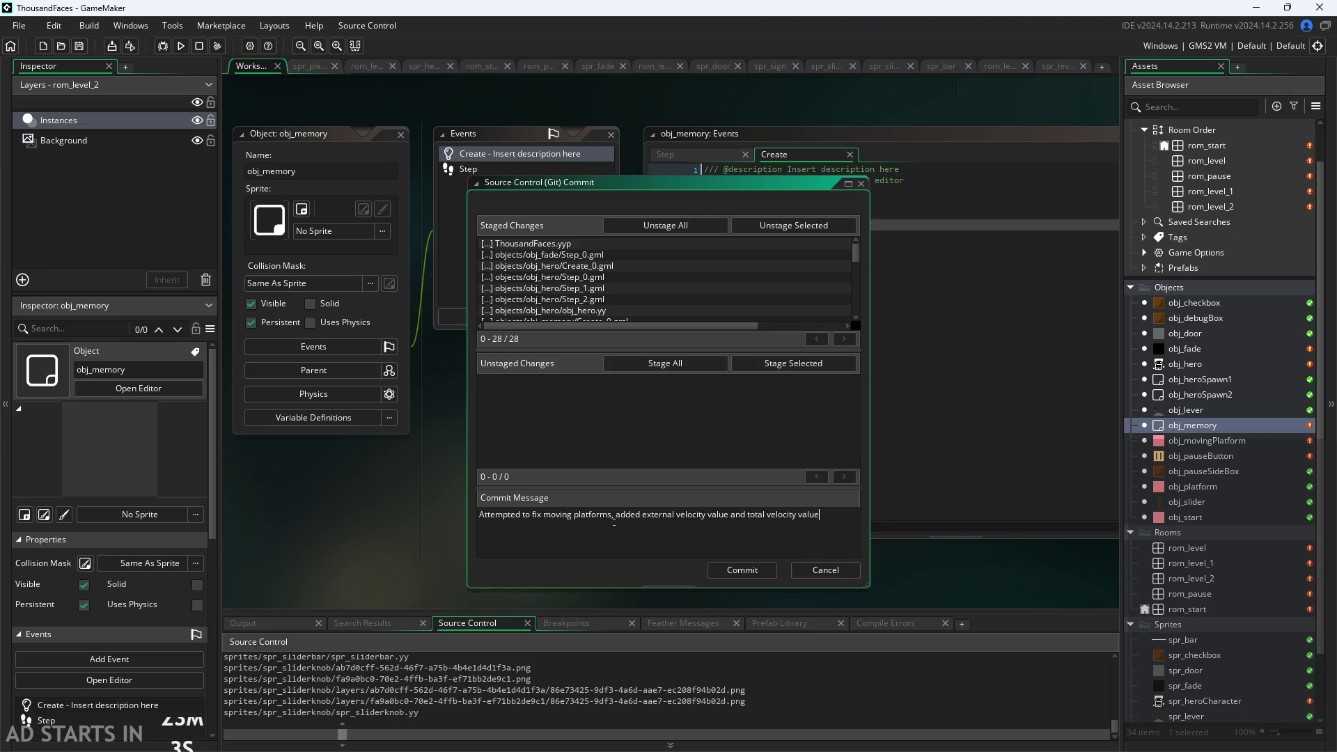